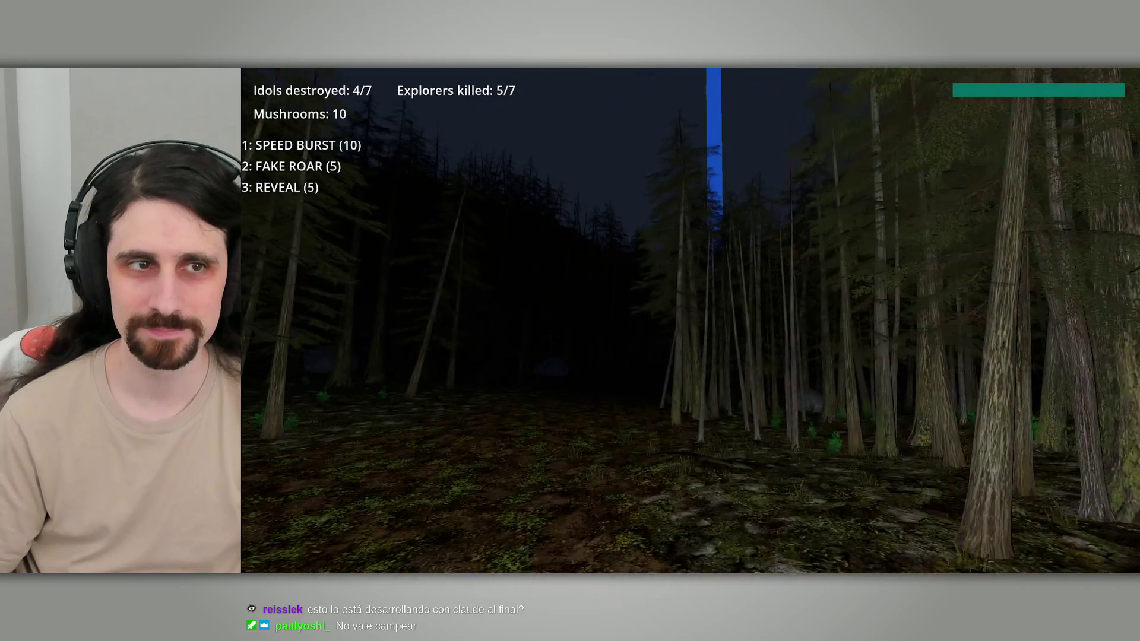
Step: Return focus to the game and trigger Speed Burst with key 1
key(super)
key(Escape)
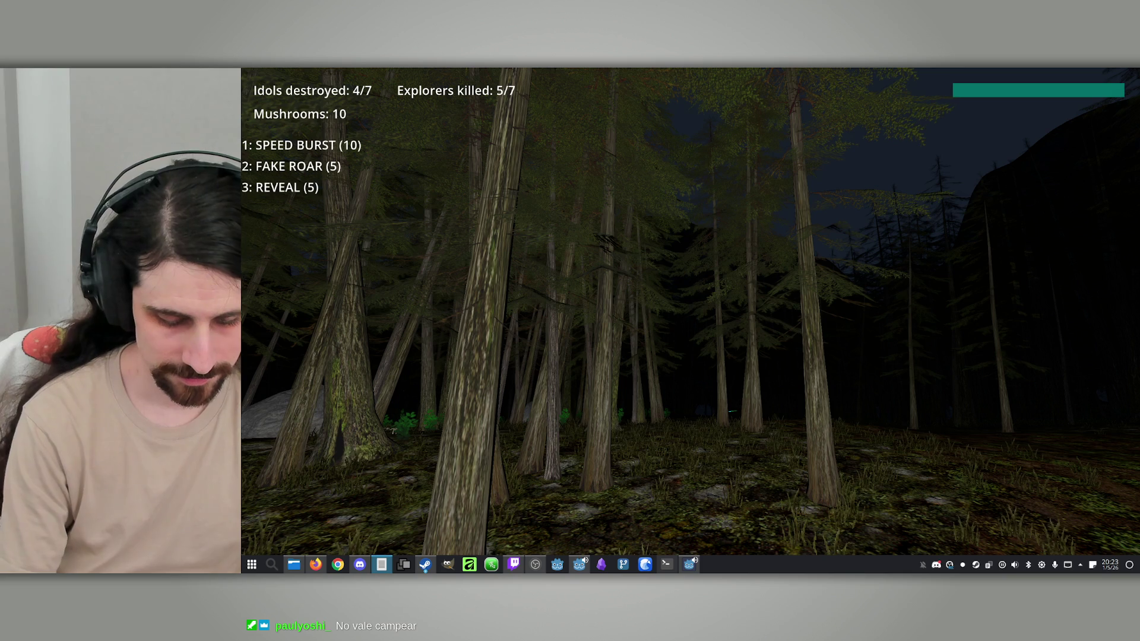
click(746, 340)
key(w)
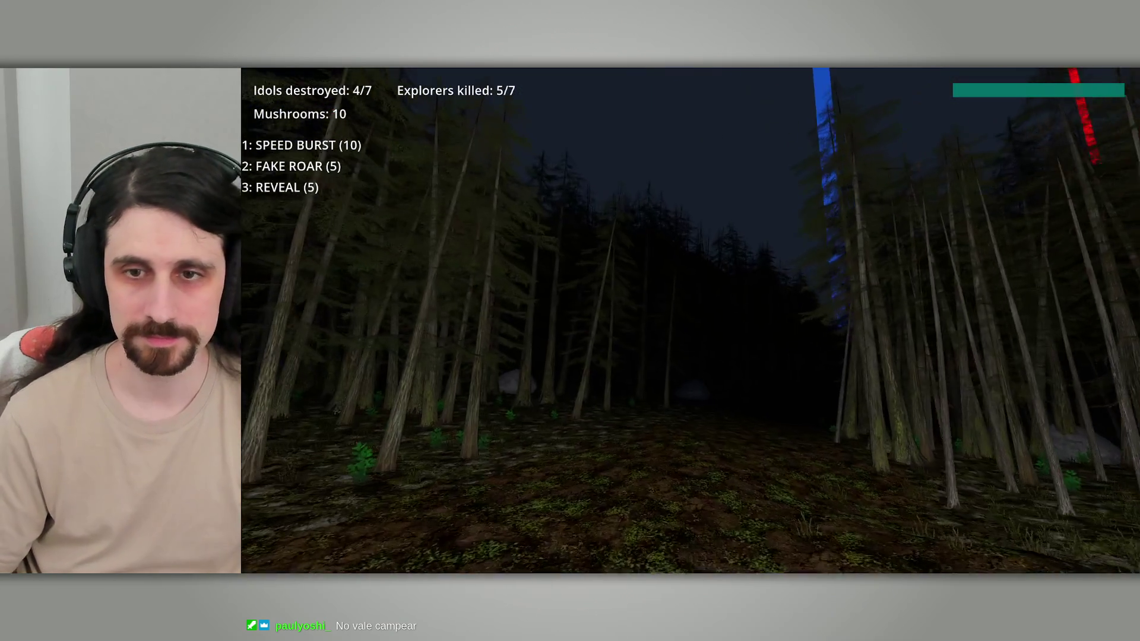
key(1)
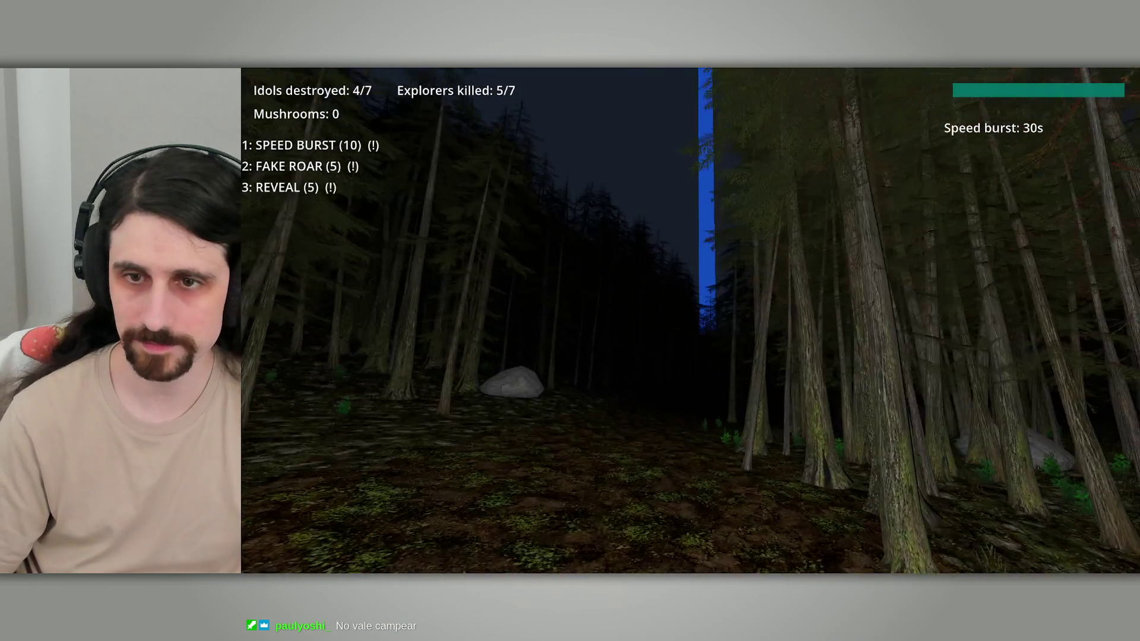
Step: Run through the ravine and up the hillside to destroy the fifth idol, opening Prey Sense vs Thick Skin
key(w)
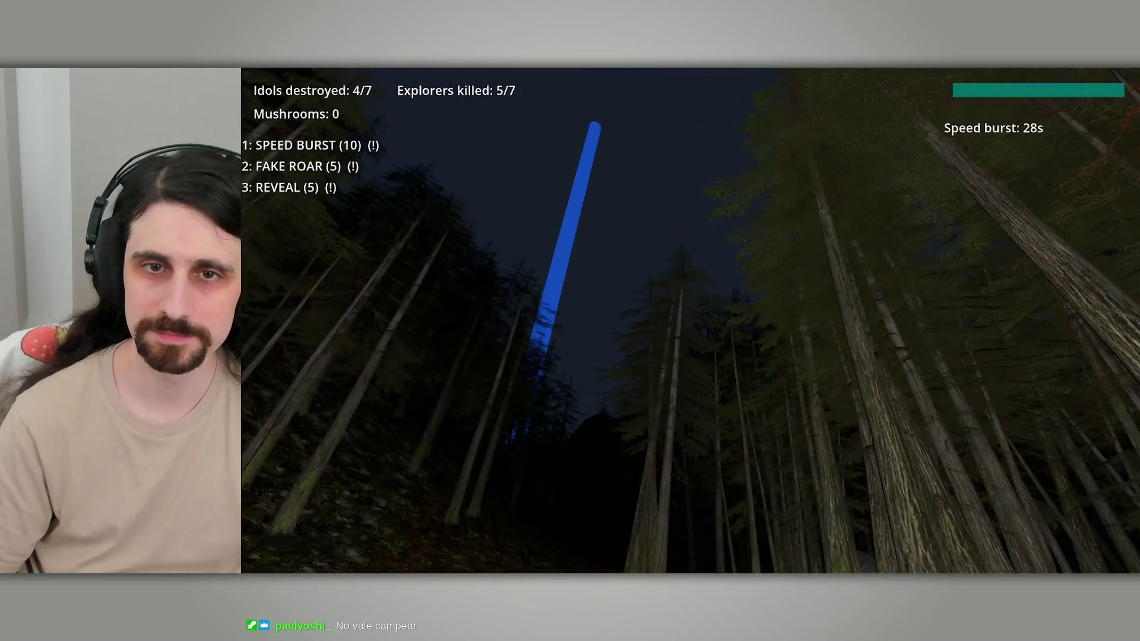
key(w)
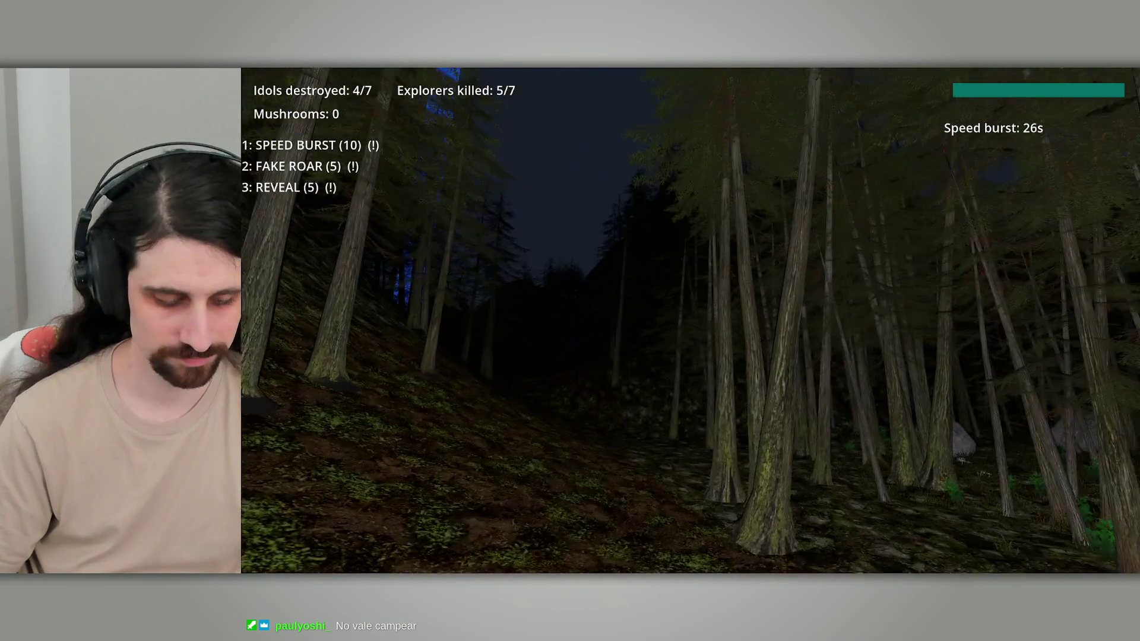
key(w)
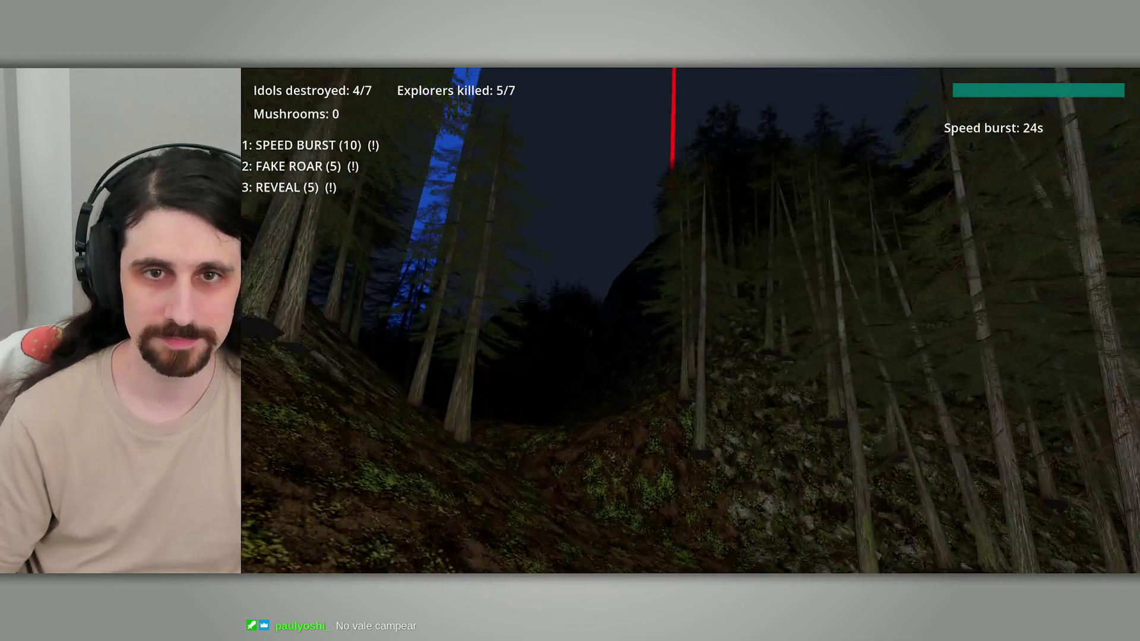
key(w)
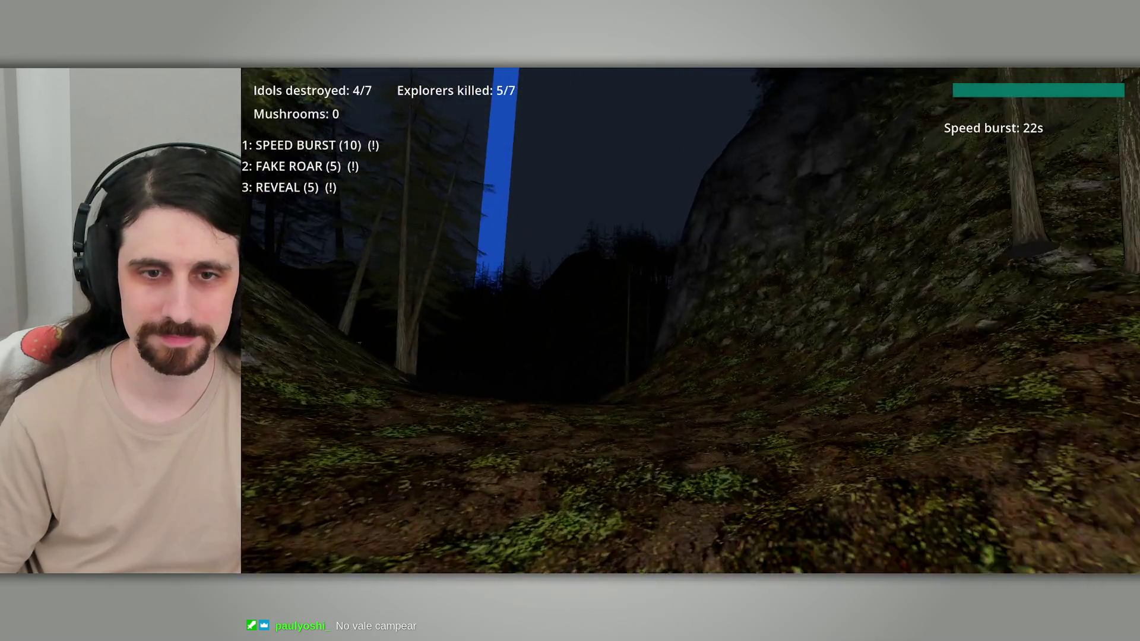
key(w)
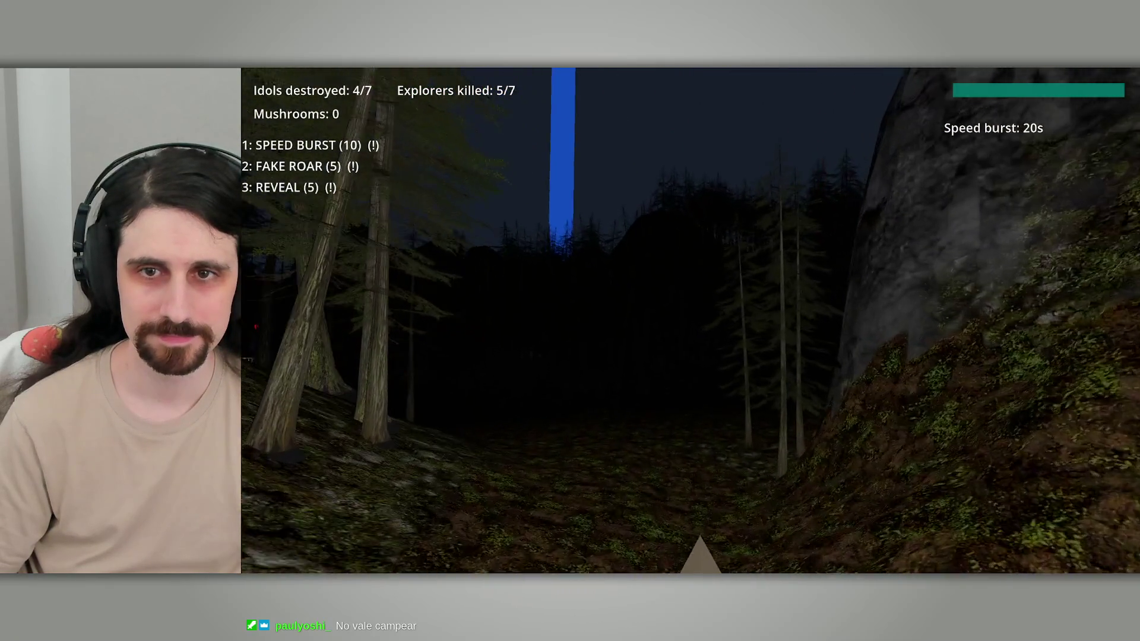
key(w)
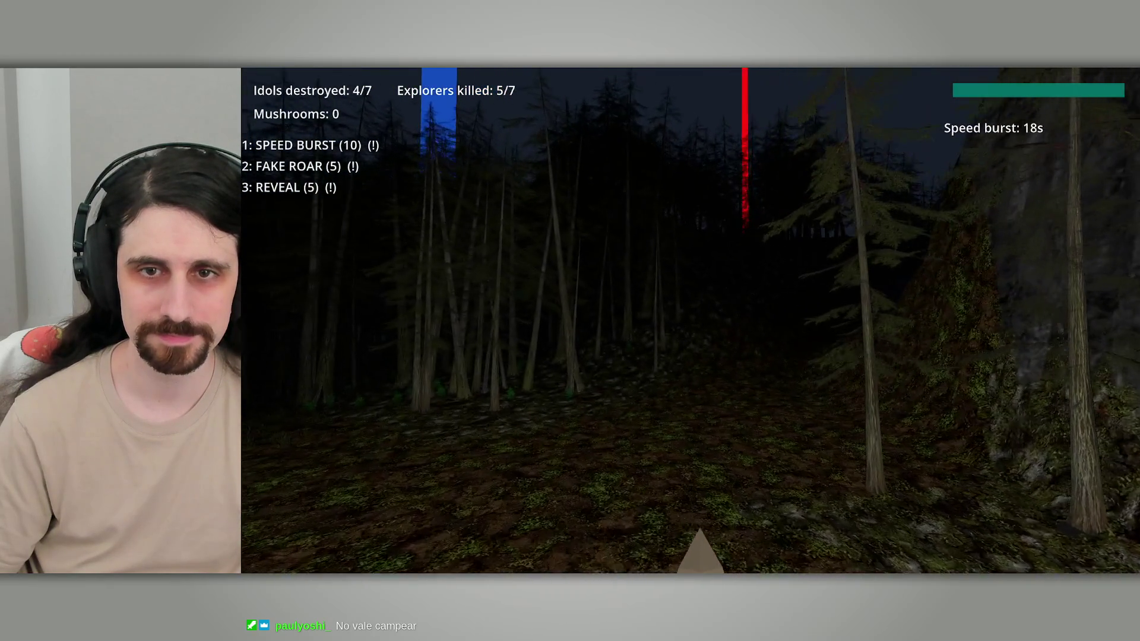
key(w)
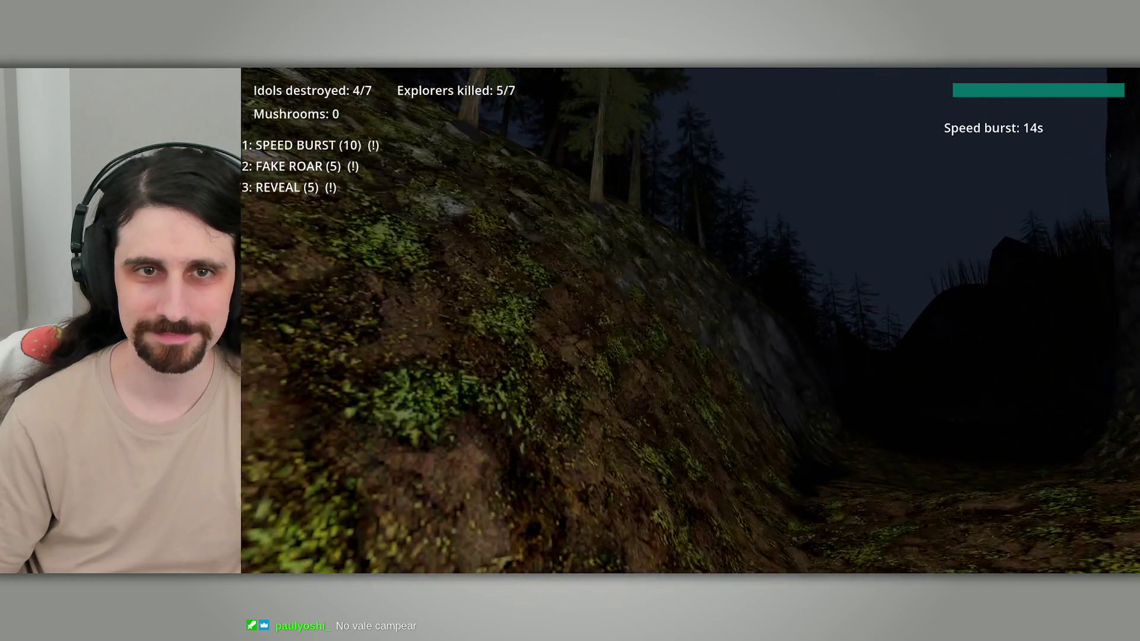
key(w)
key(w)
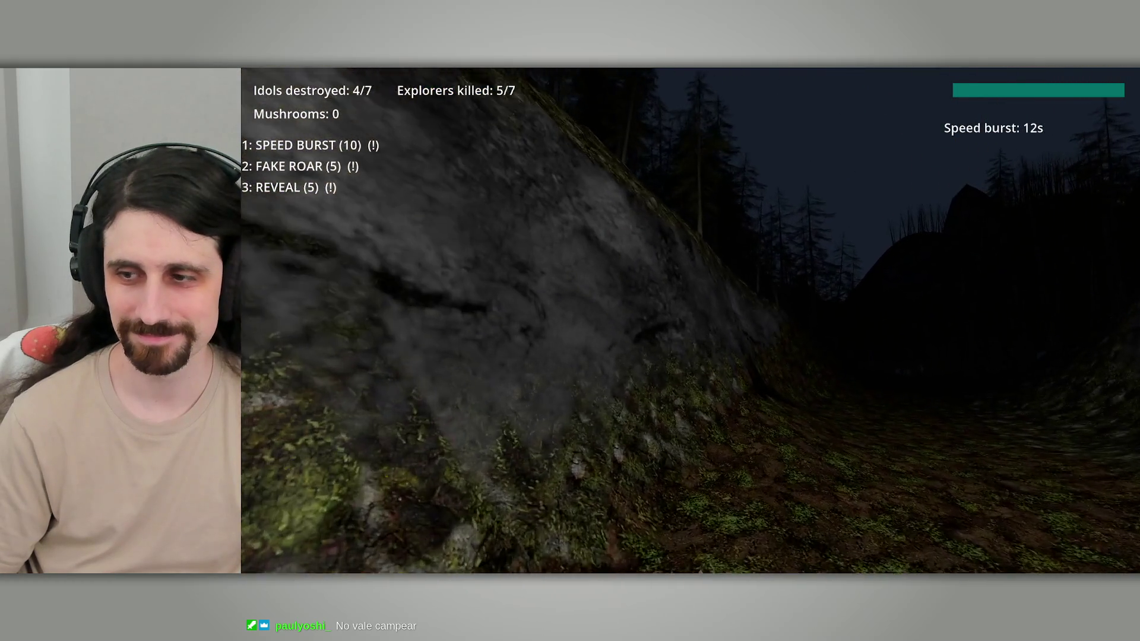
key(w)
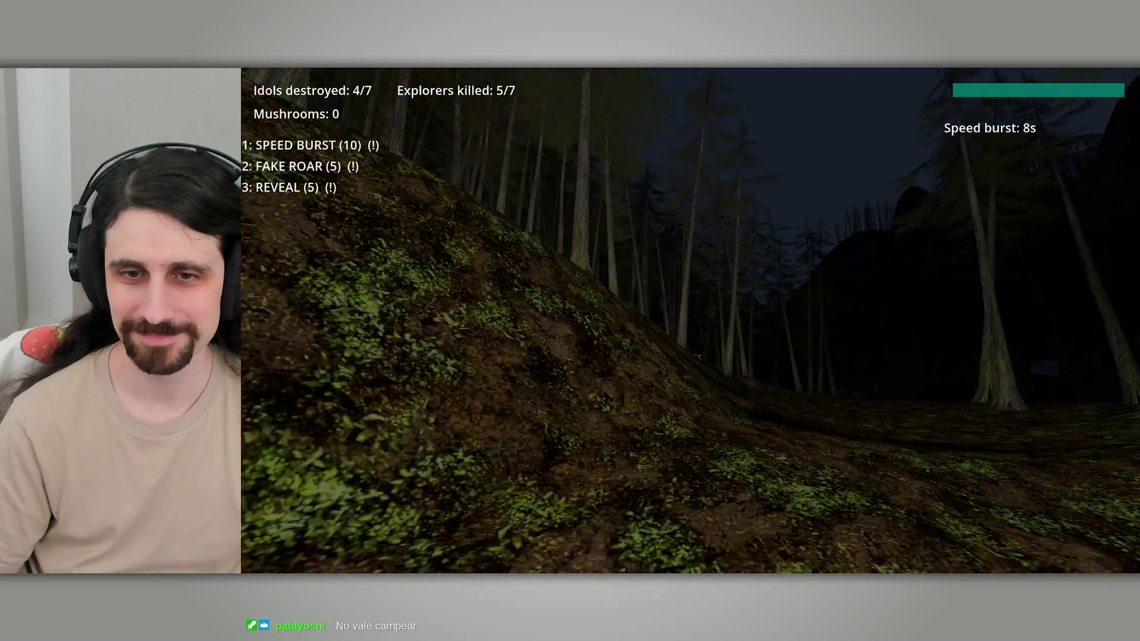
key(w)
key(w)
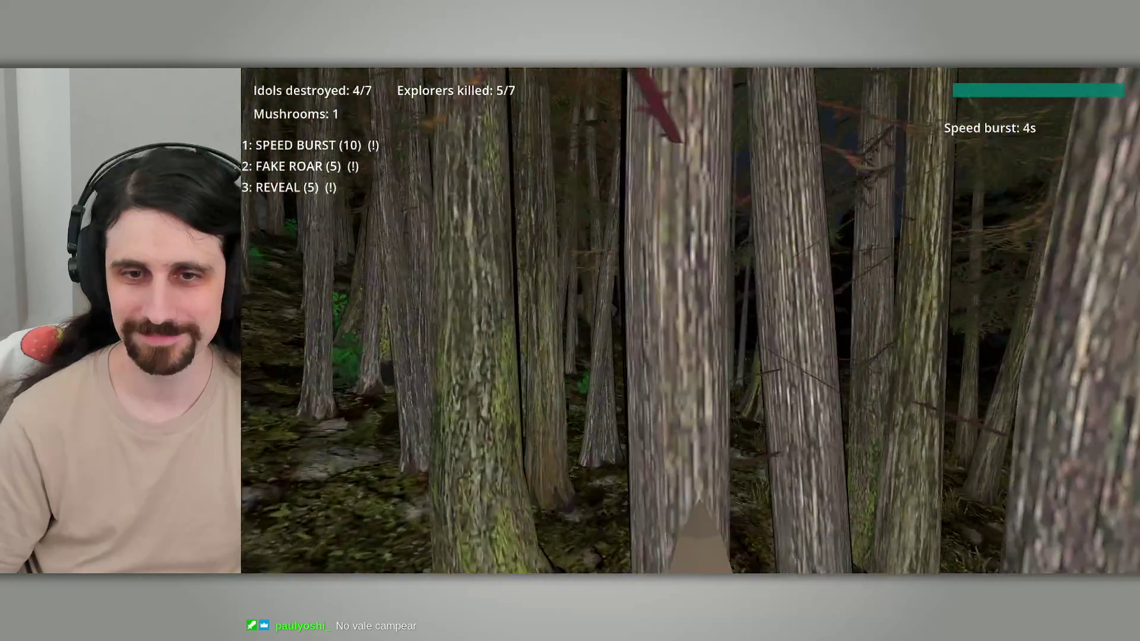
key(w)
key(space)
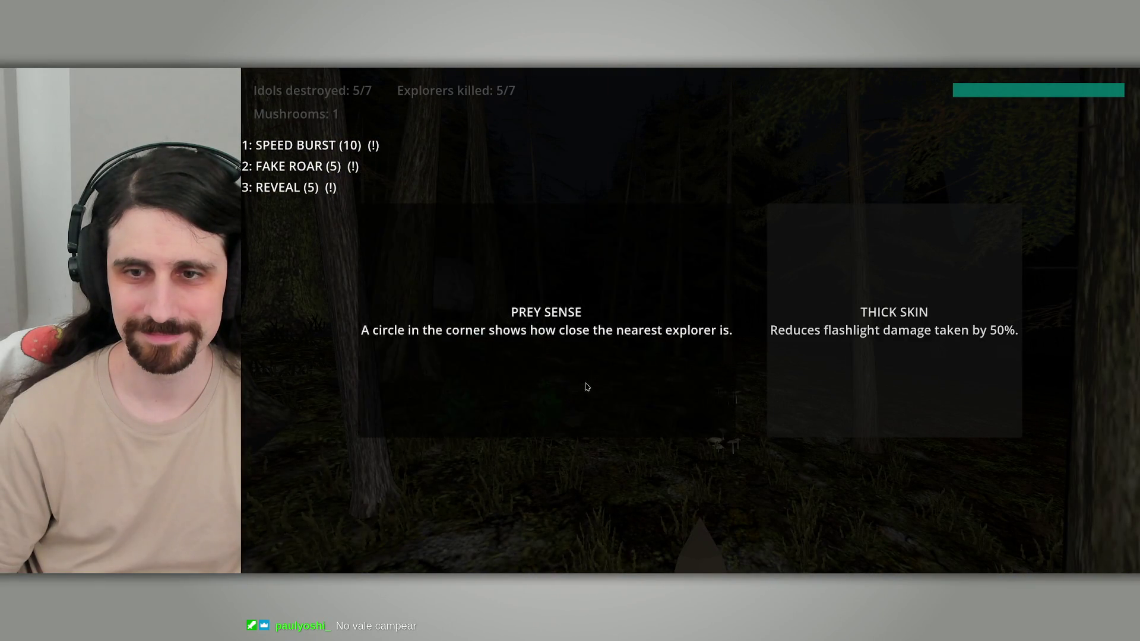
Step: Forage over the dirt mound and along the ravine, picking up mushrooms
key(w)
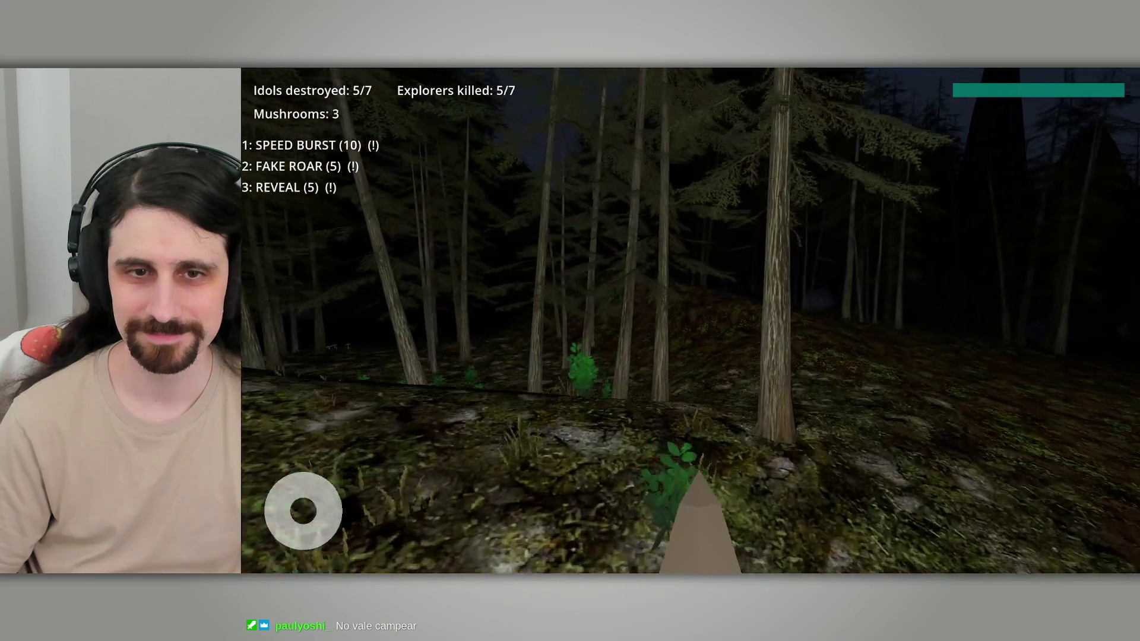
key(w)
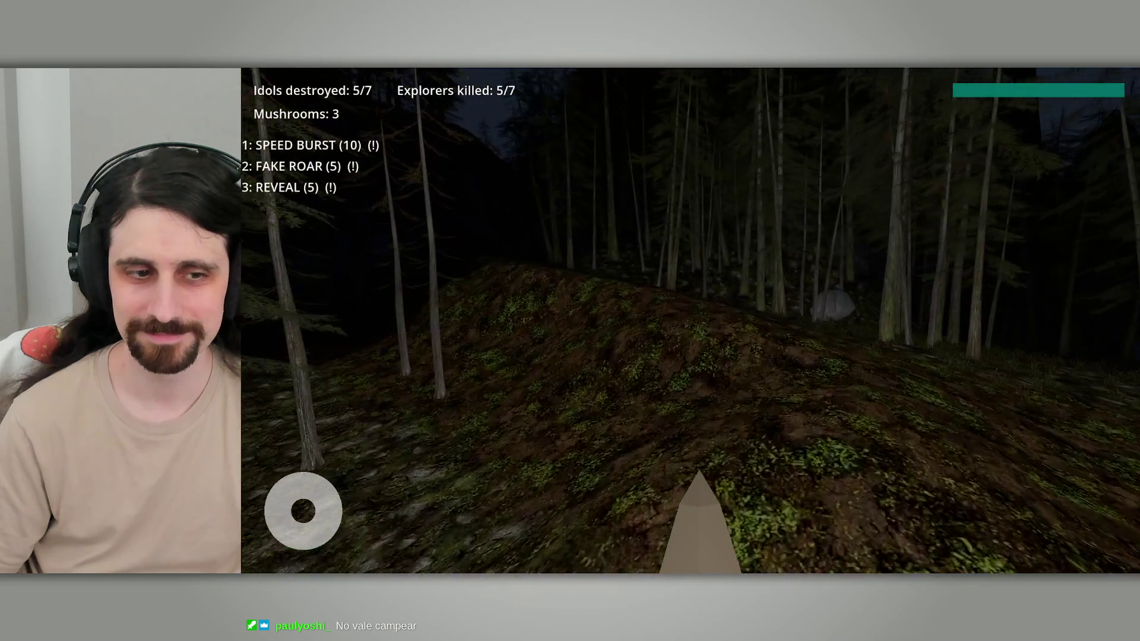
key(w)
key(w)
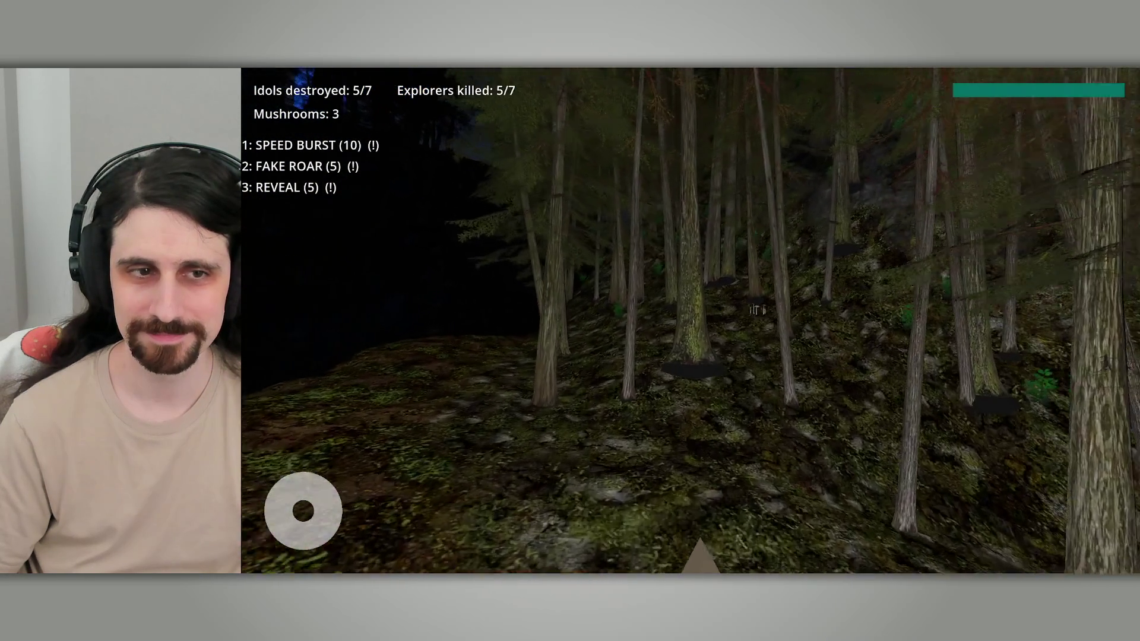
key(w)
key(w)
key(w)
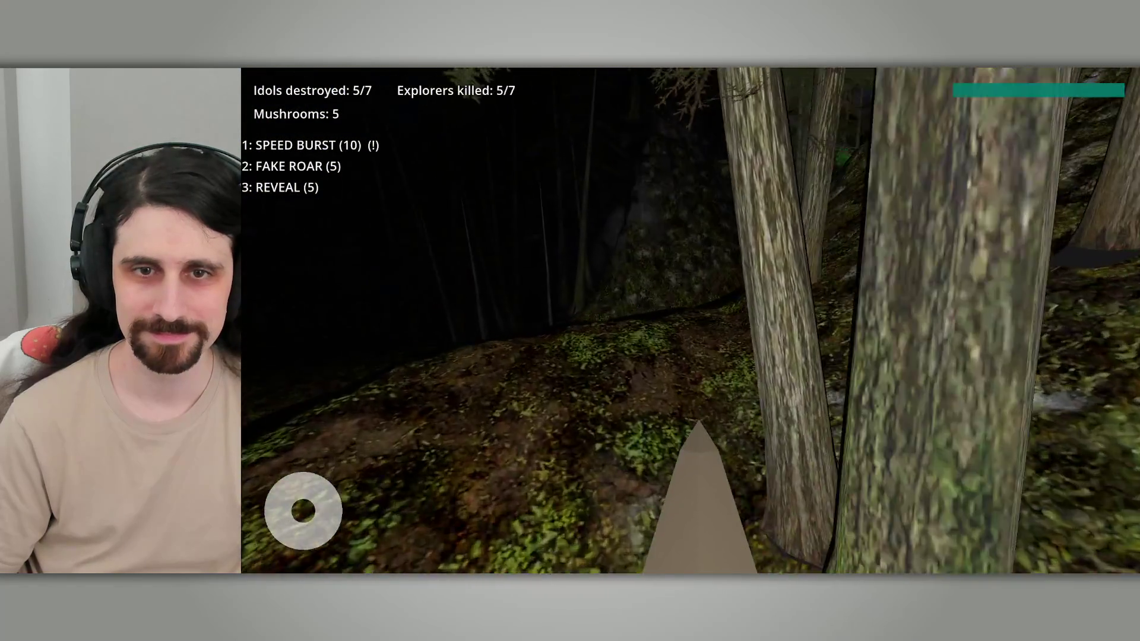
key(w)
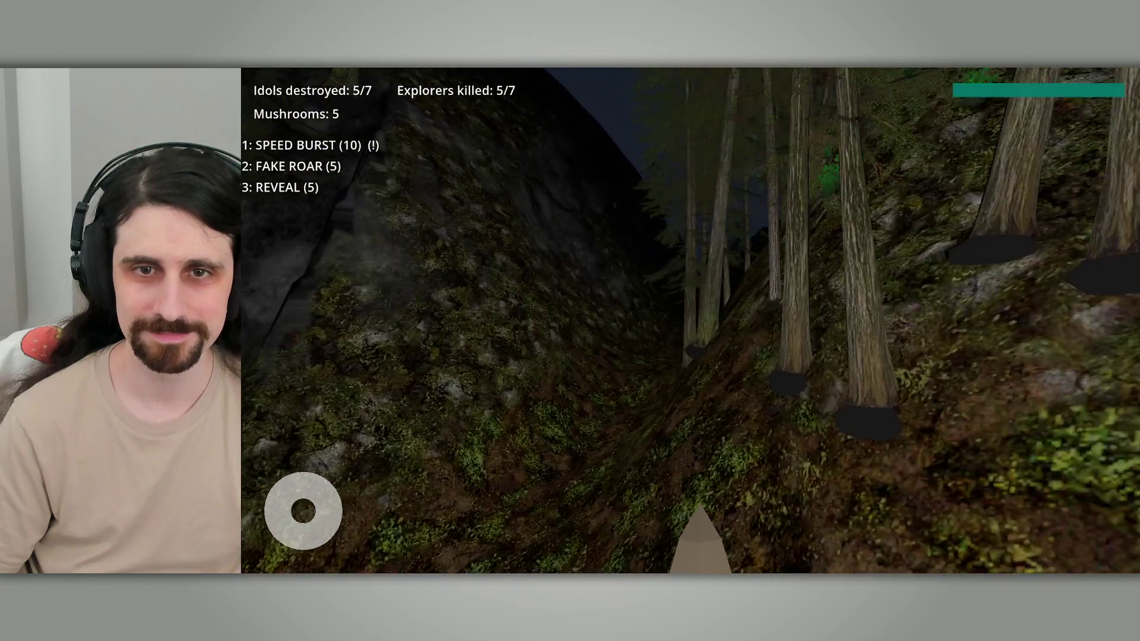
key(w)
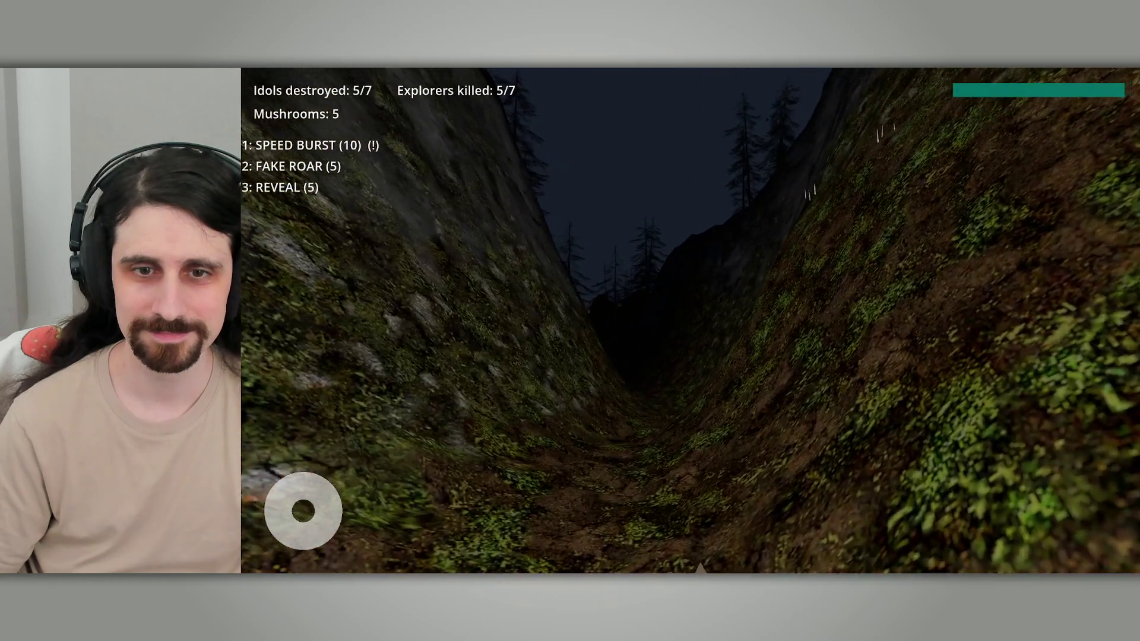
key(w)
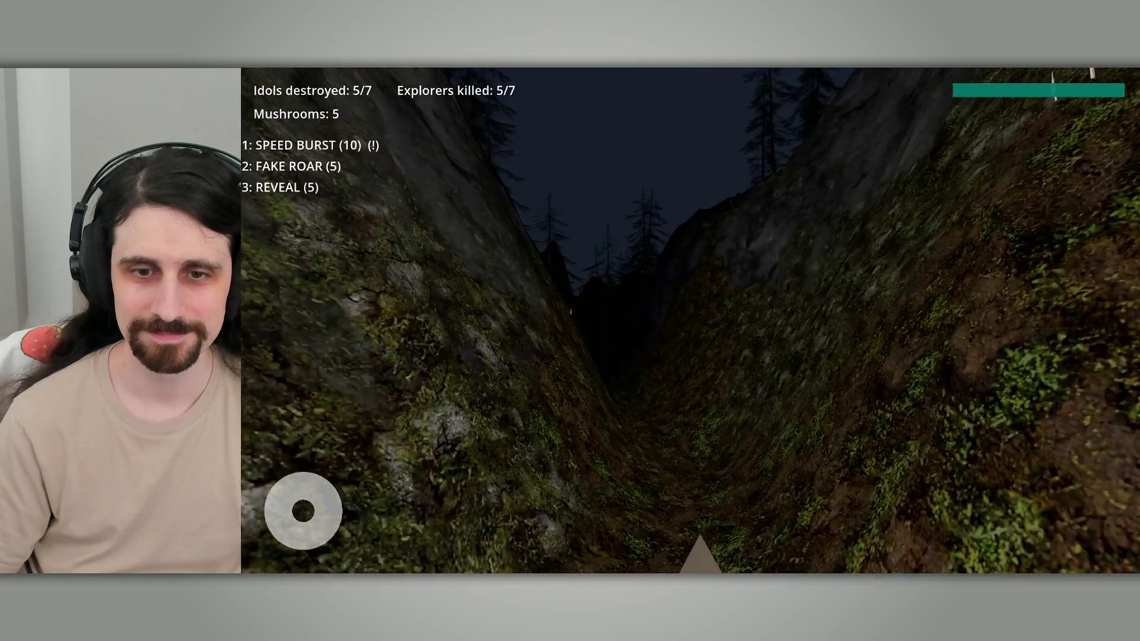
key(w)
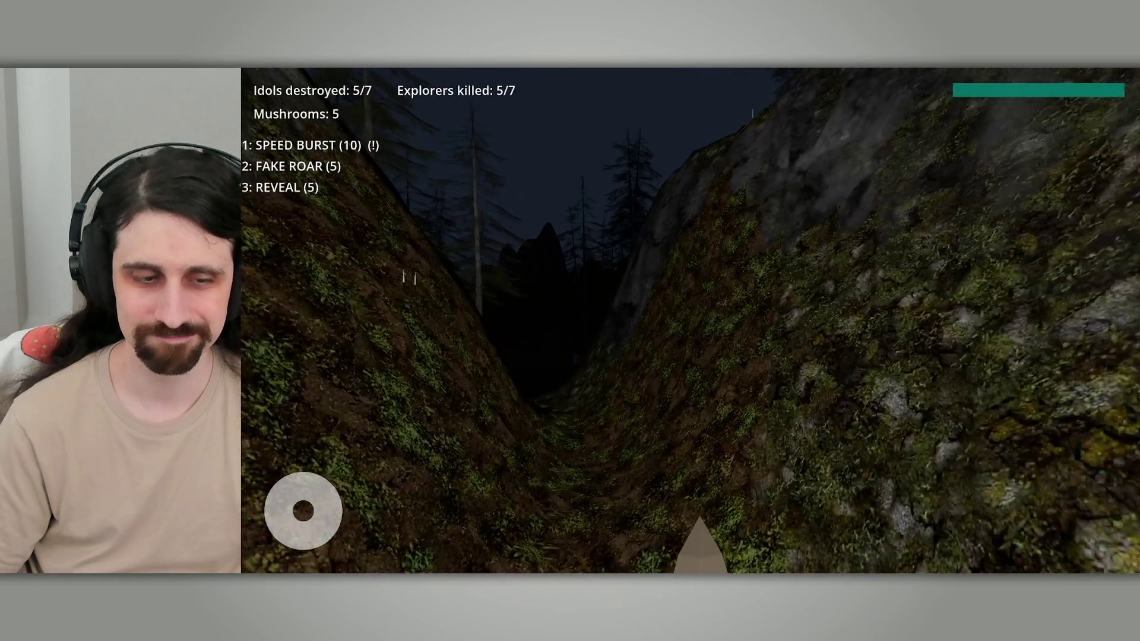
key(w)
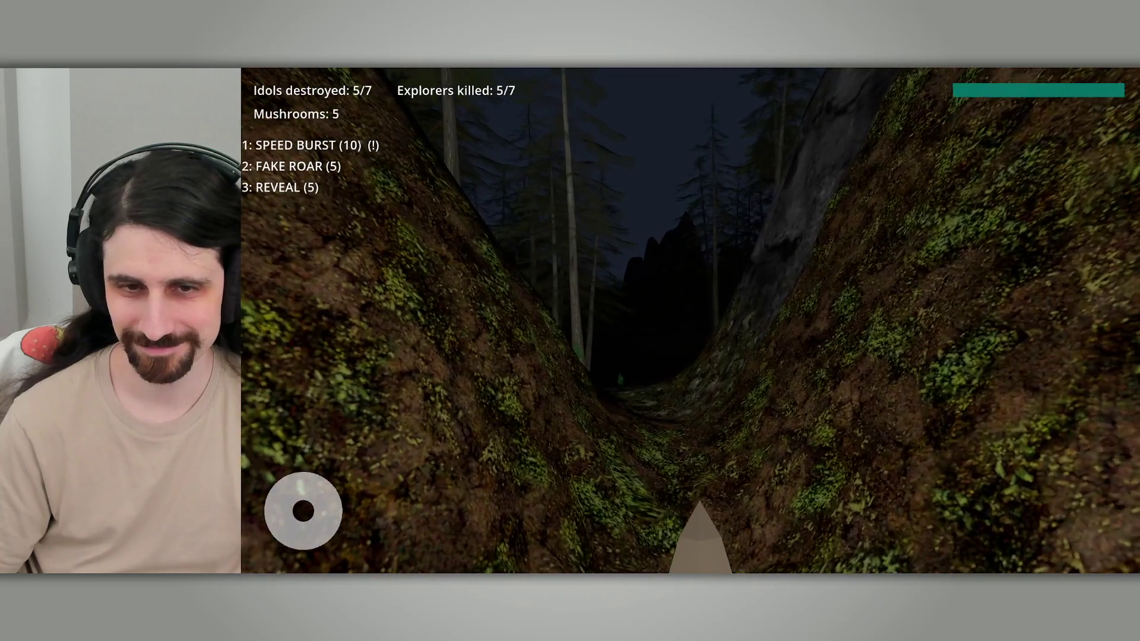
Step: Continue past the trunk and through the tree clusters until the mushroom counter reaches 8
key(w)
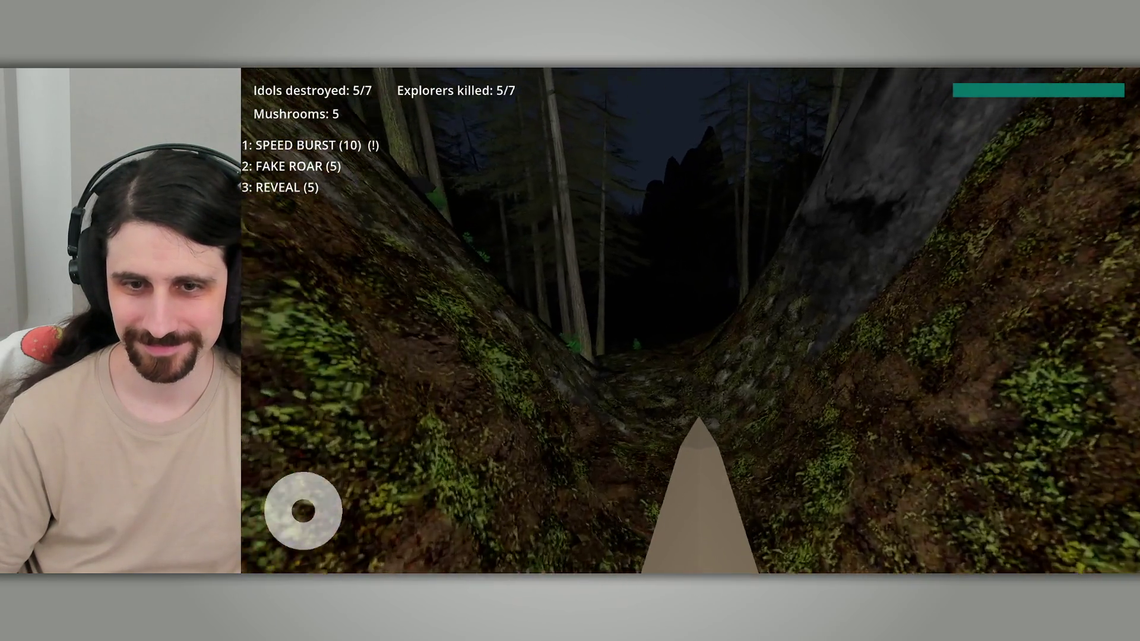
key(w)
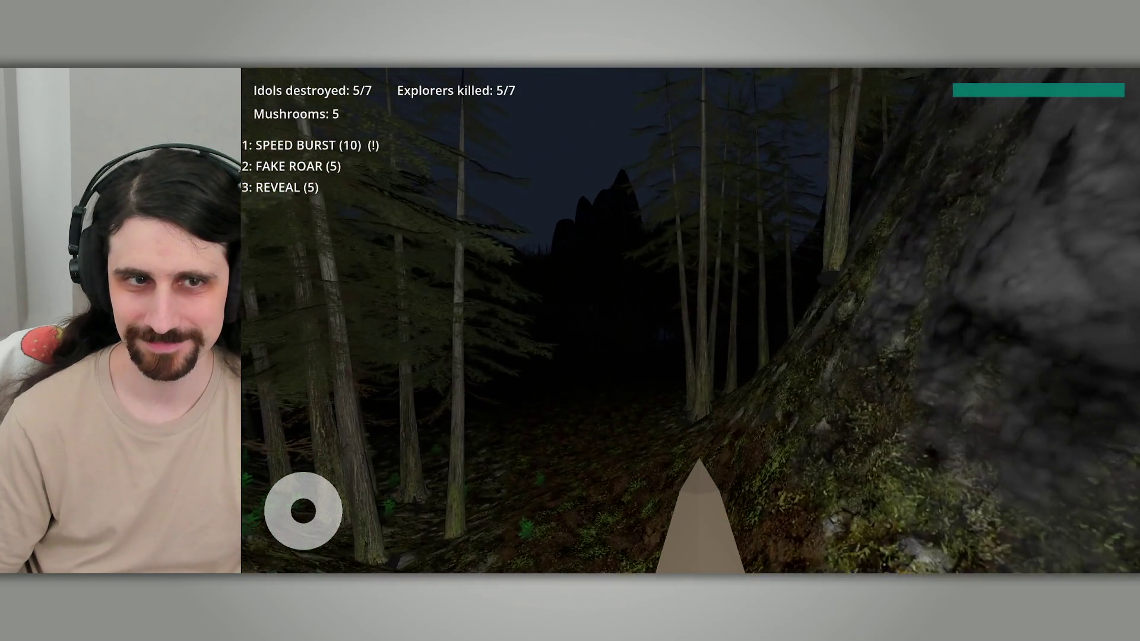
key(w)
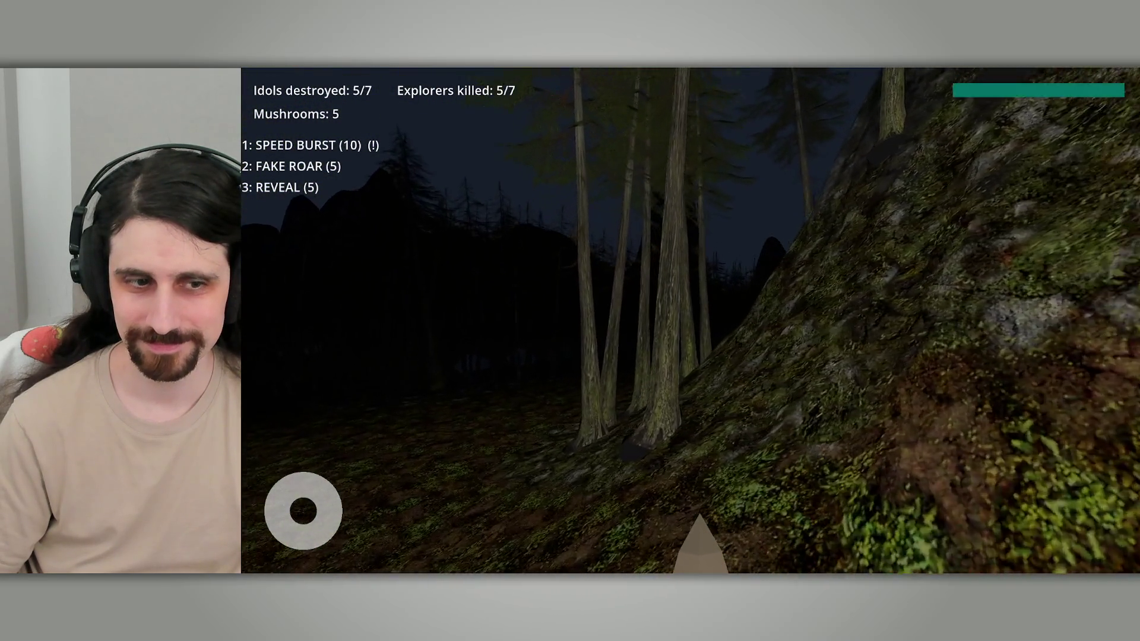
key(w)
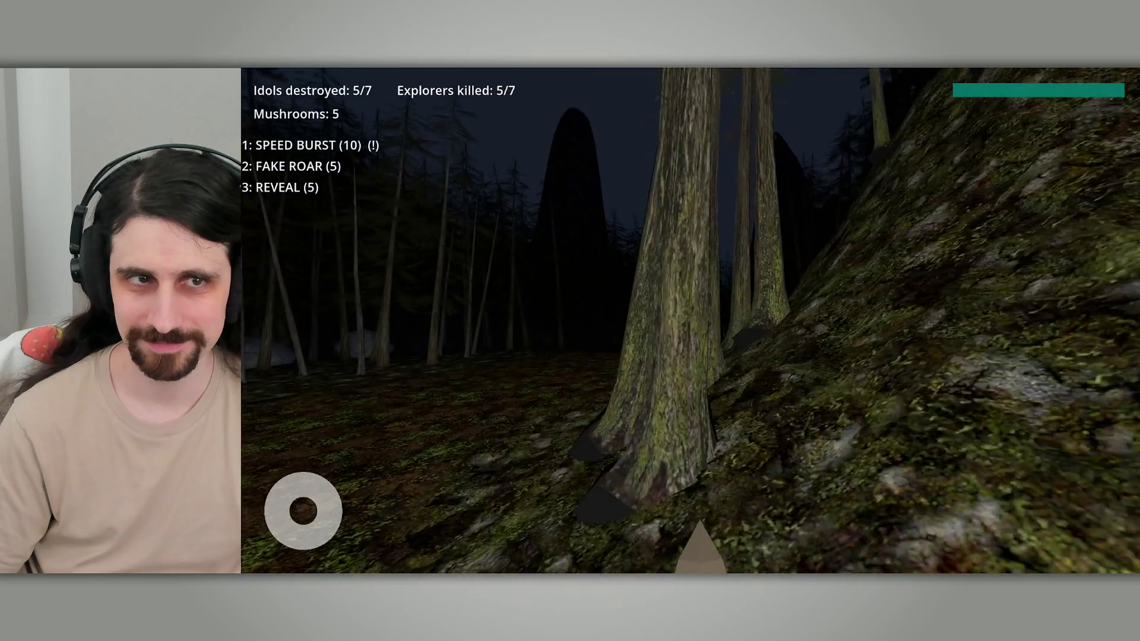
key(w)
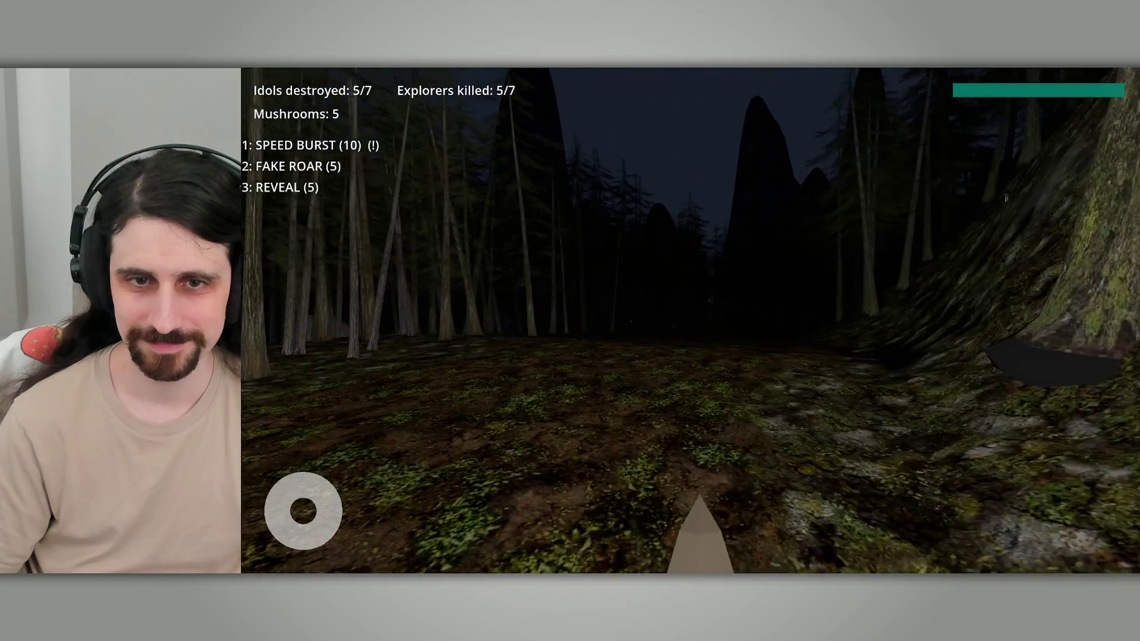
key(w)
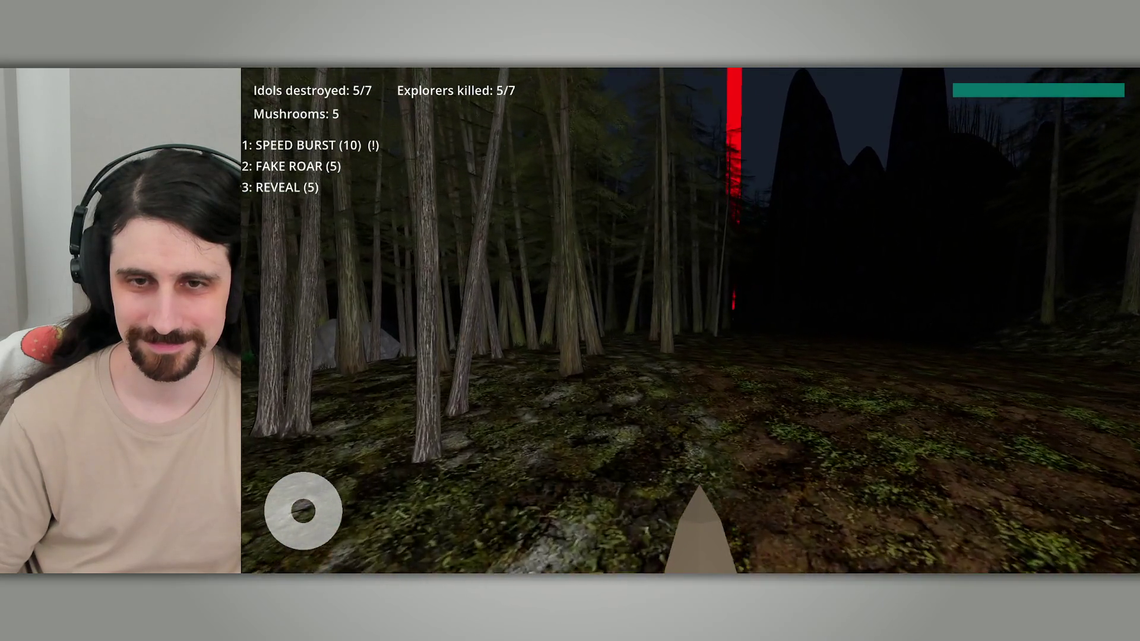
key(w)
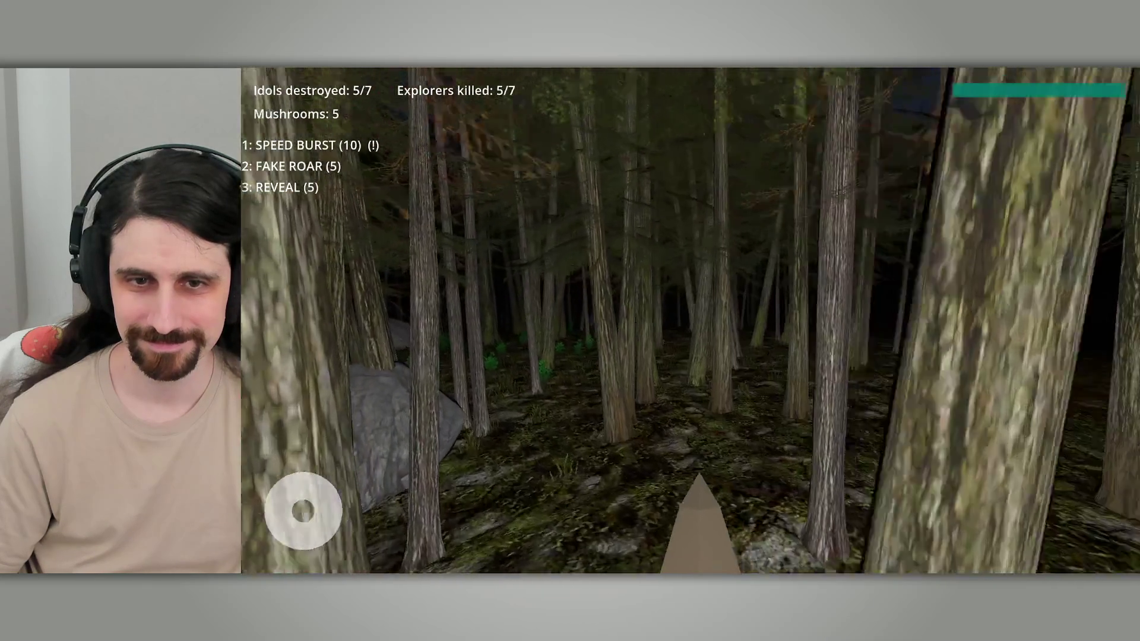
key(w)
key(w)
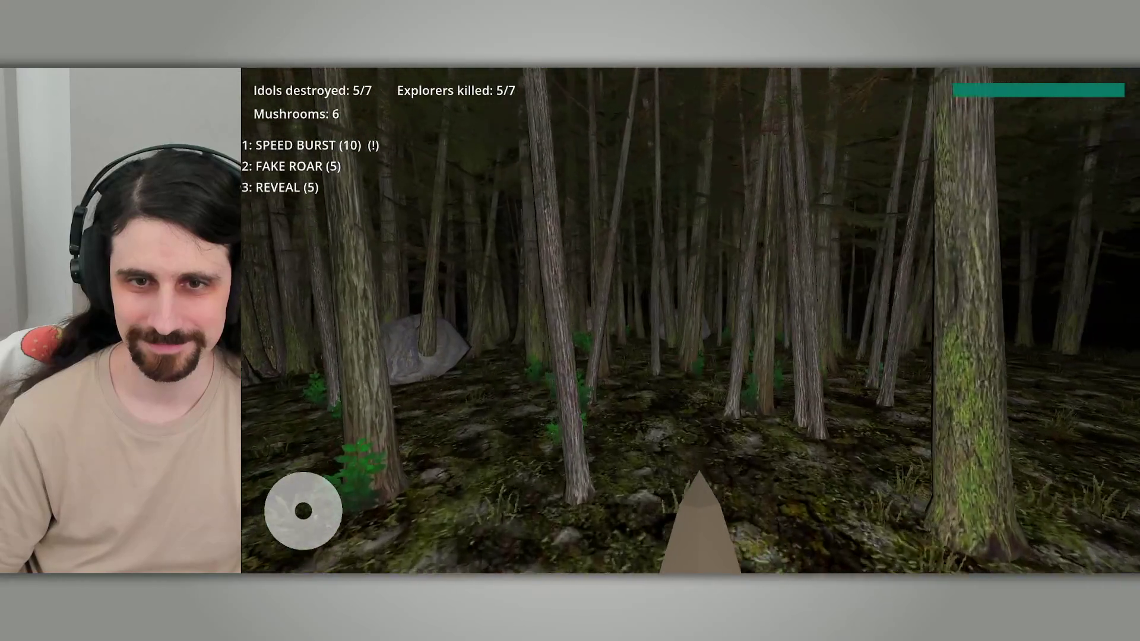
key(w)
key(w)
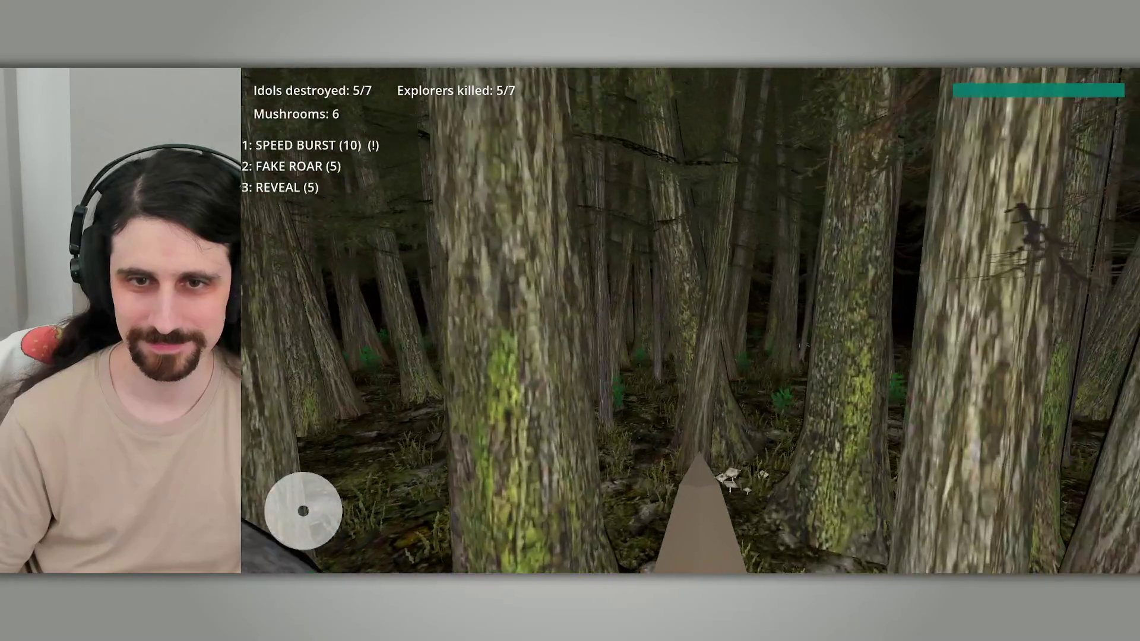
key(w)
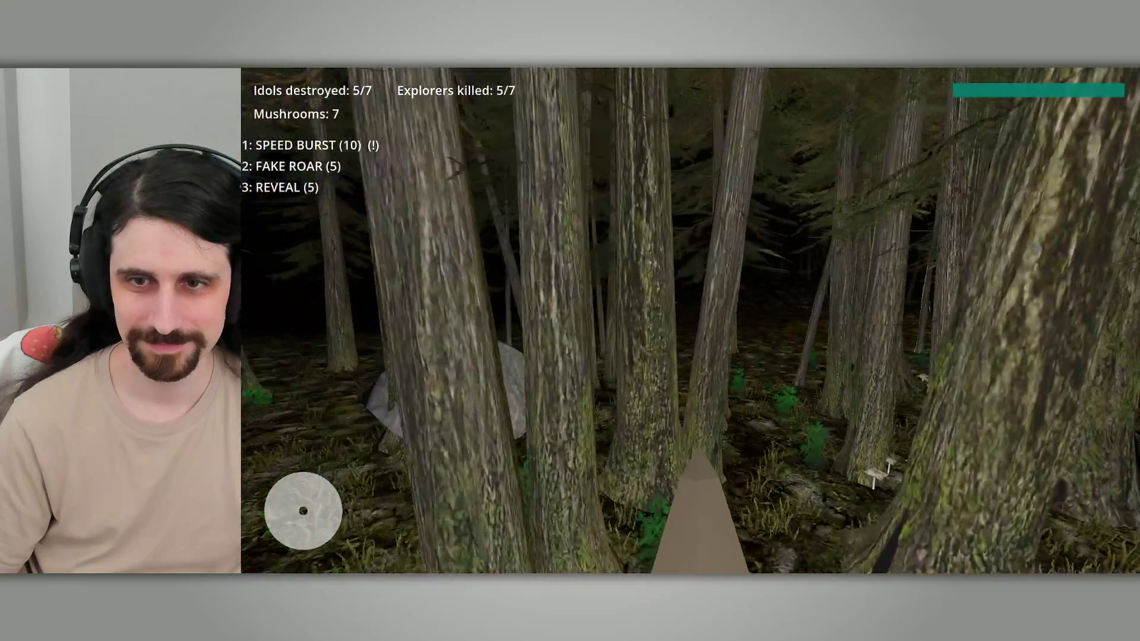
key(w)
key(w)
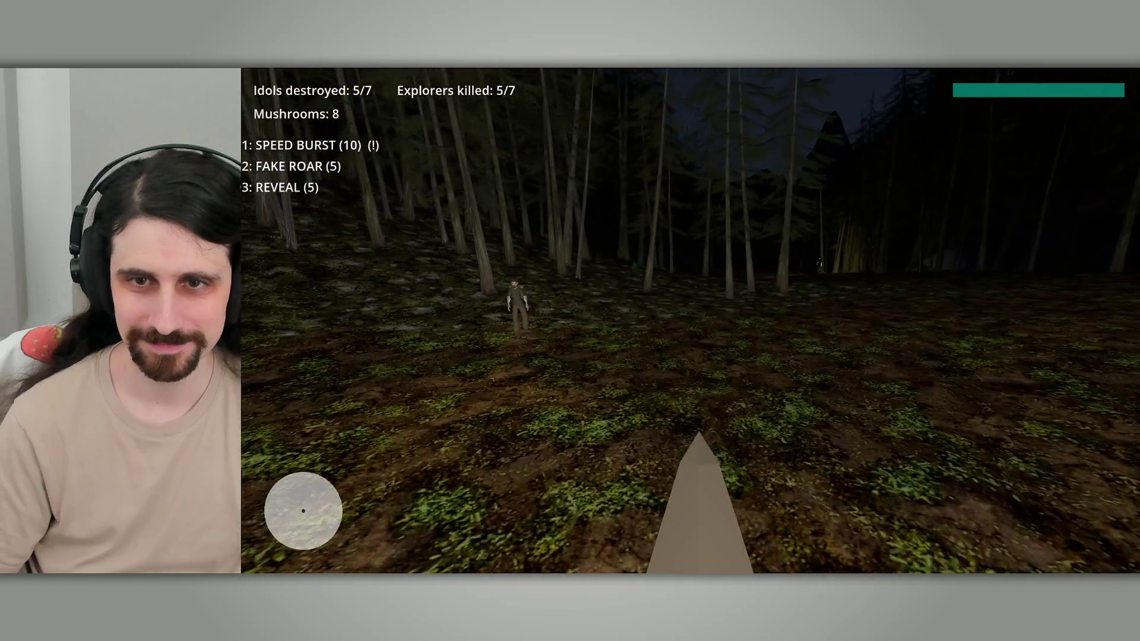
Step: Forage past the explorer, up the slope and through dense trees, rebuilding the mushroom count
key(w)
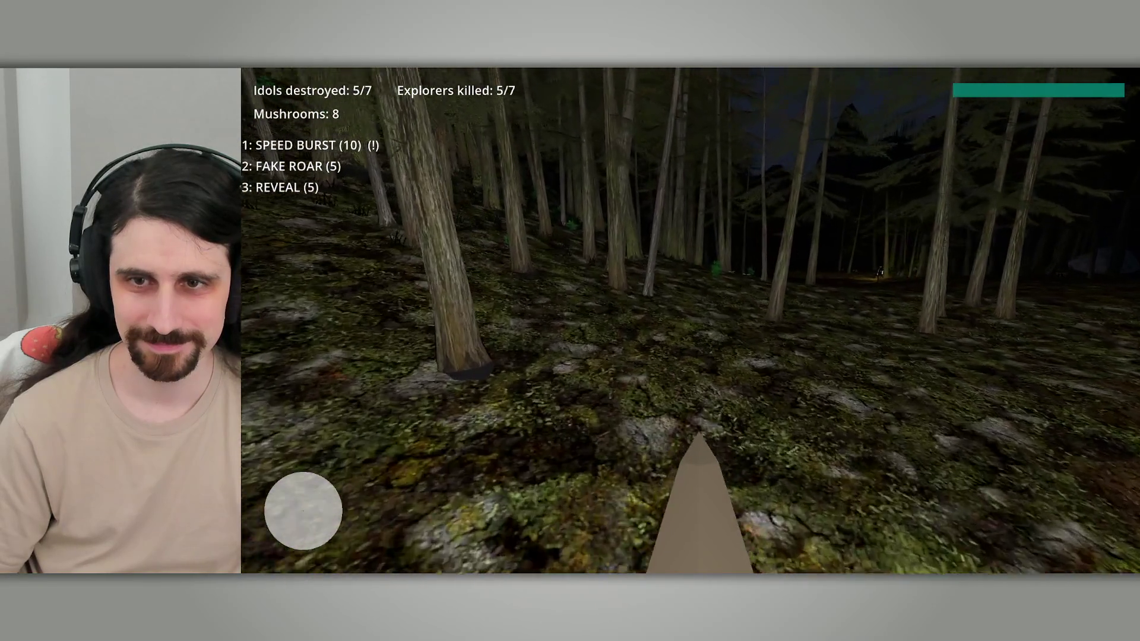
key(w)
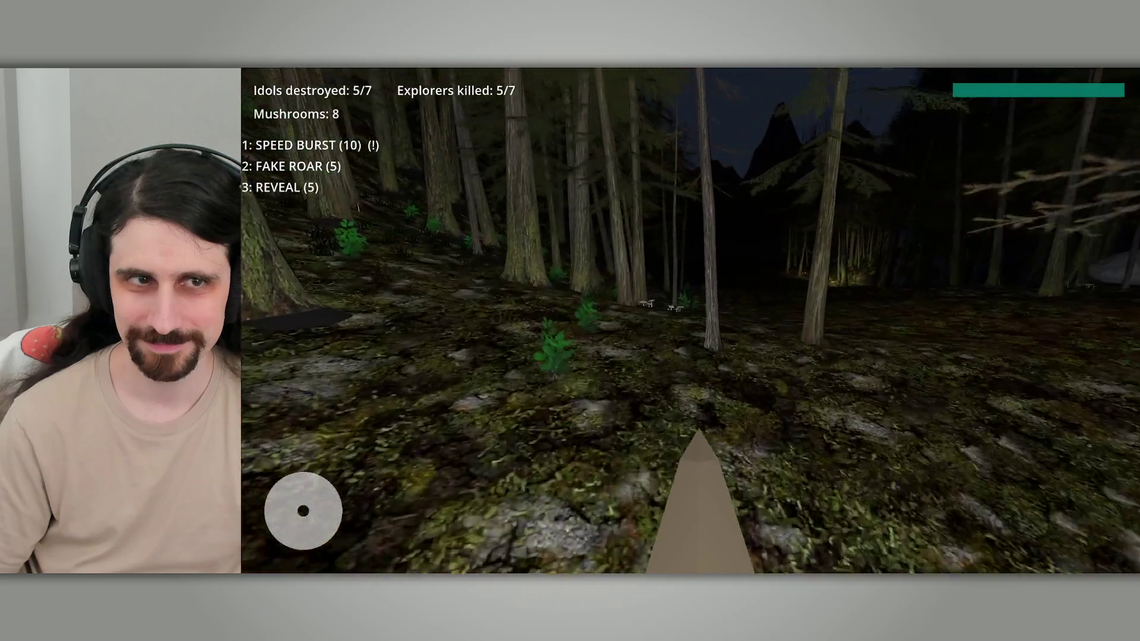
key(w)
key(w)
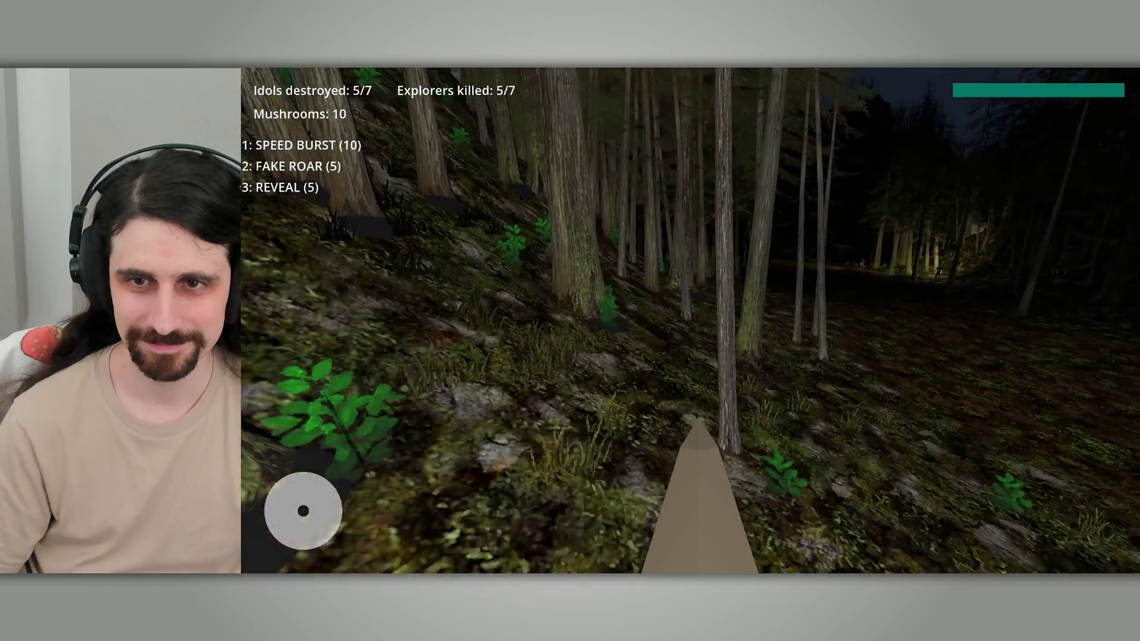
key(w)
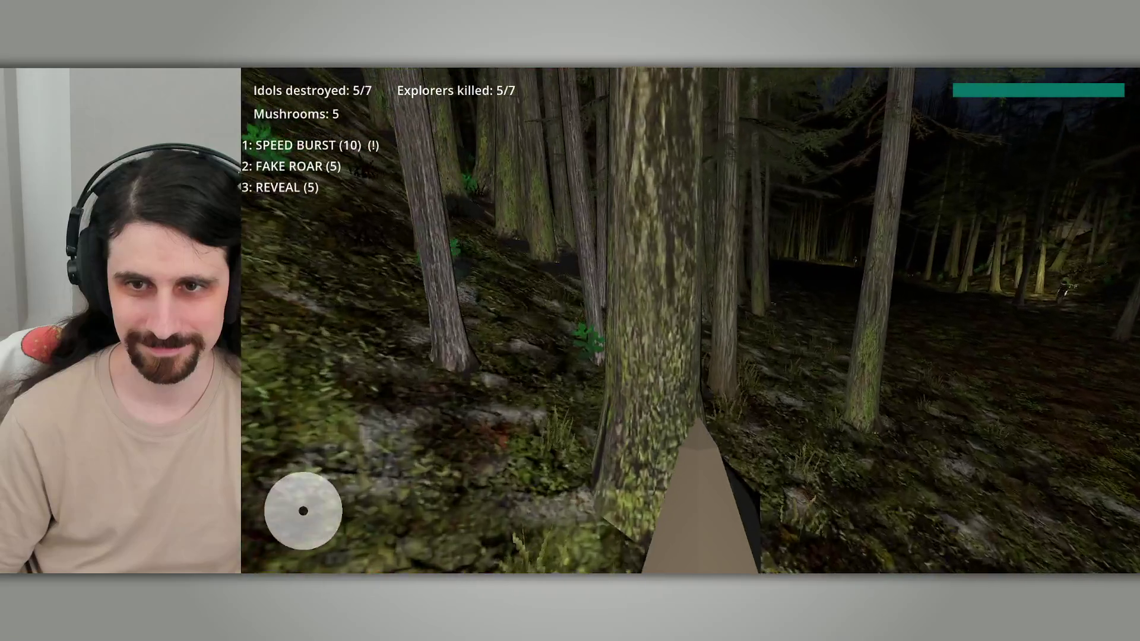
key(w)
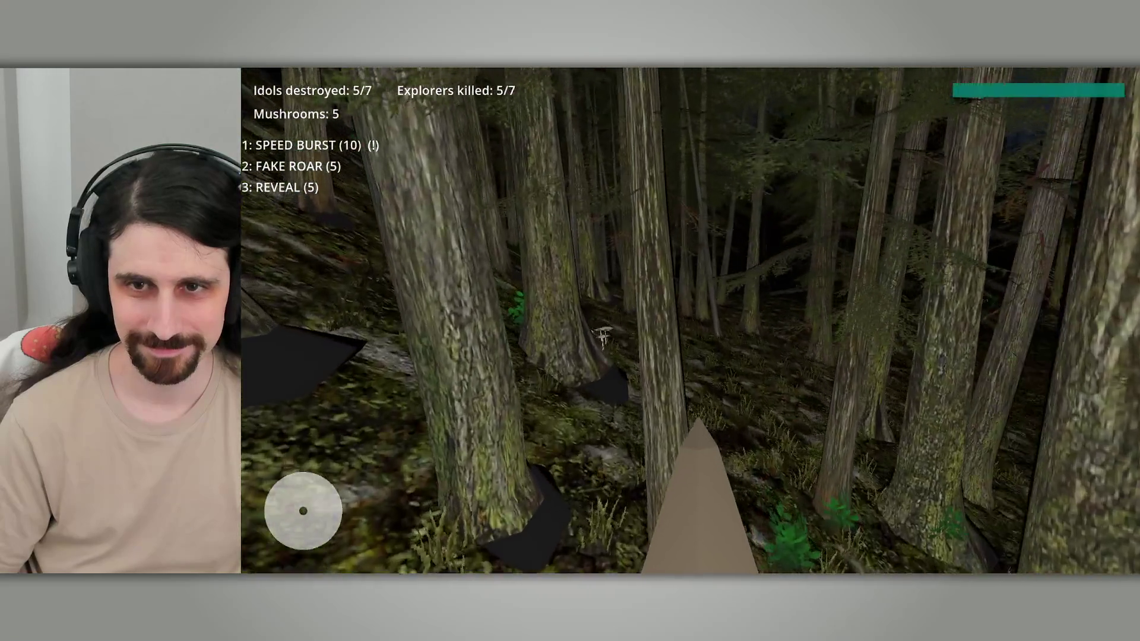
key(w)
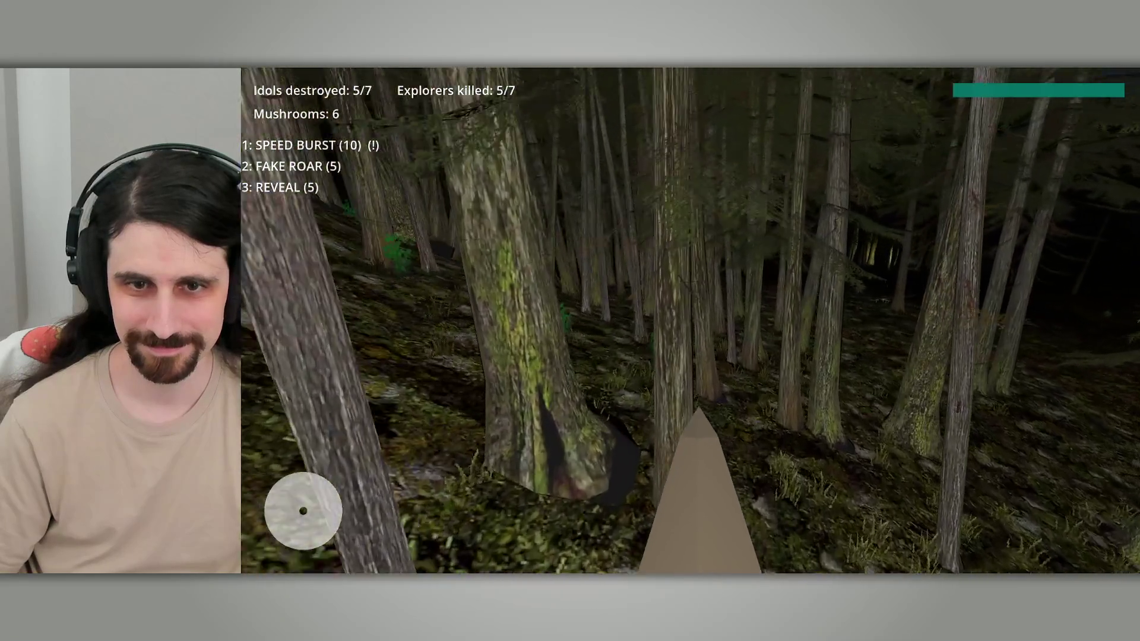
key(w)
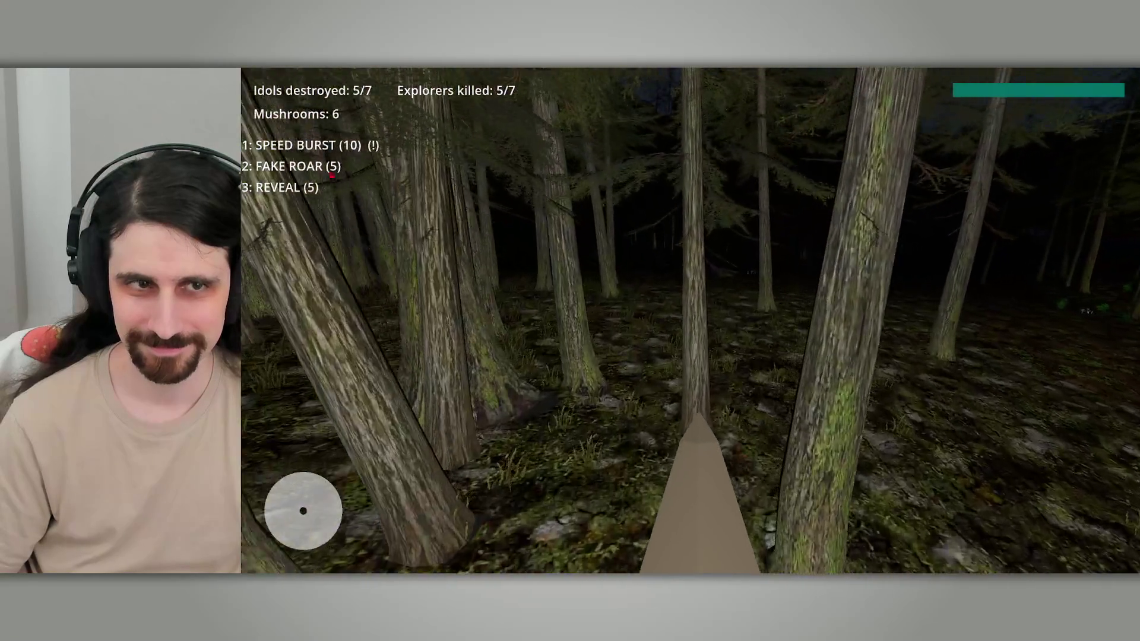
key(w)
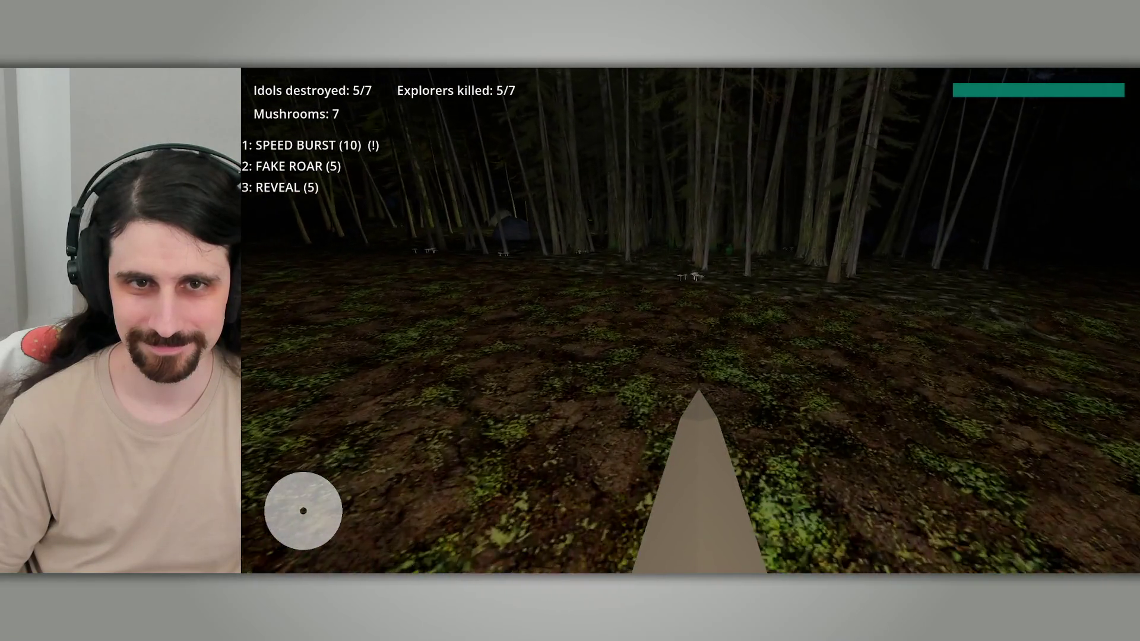
Step: Destroy the sixth idol (6/7) with 9 mushrooms, then dismiss the death screen
key(w)
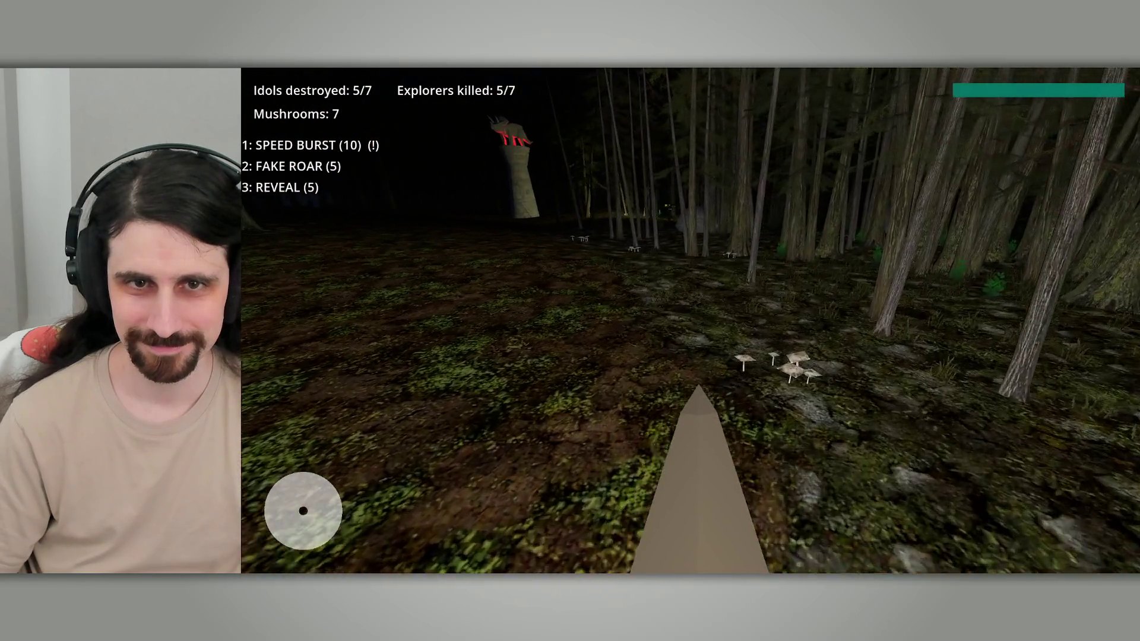
key(w)
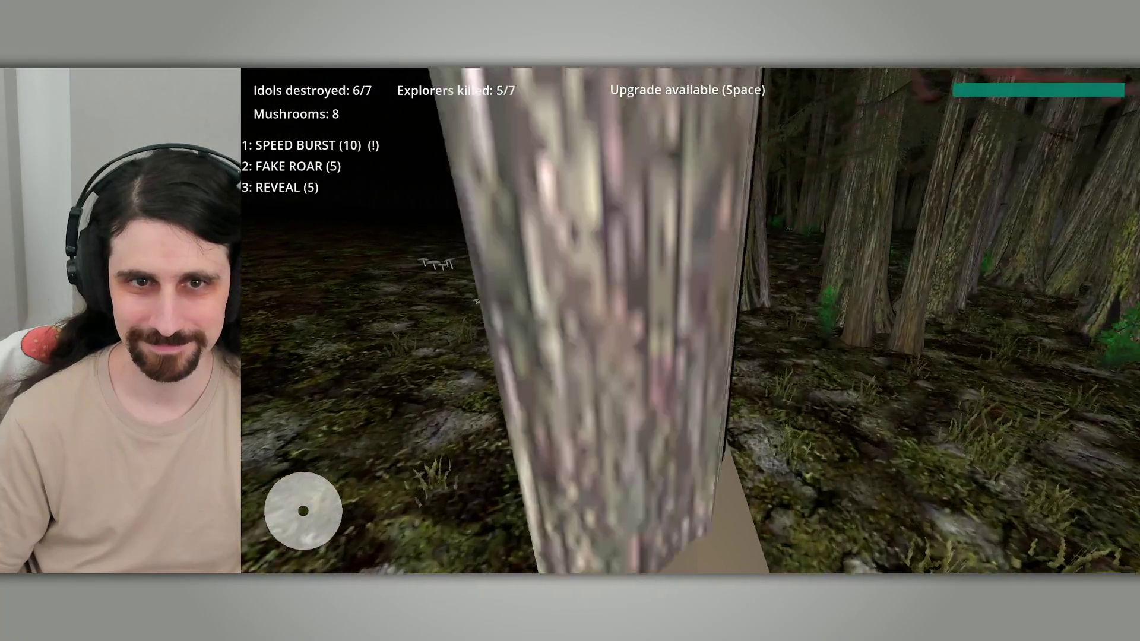
key(w)
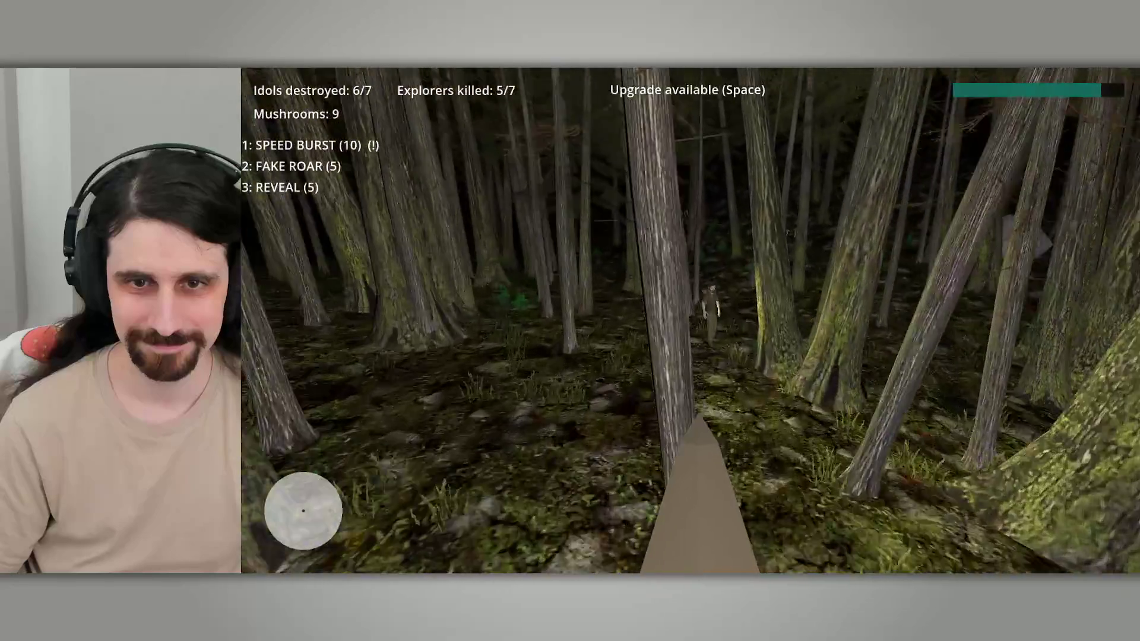
key(w)
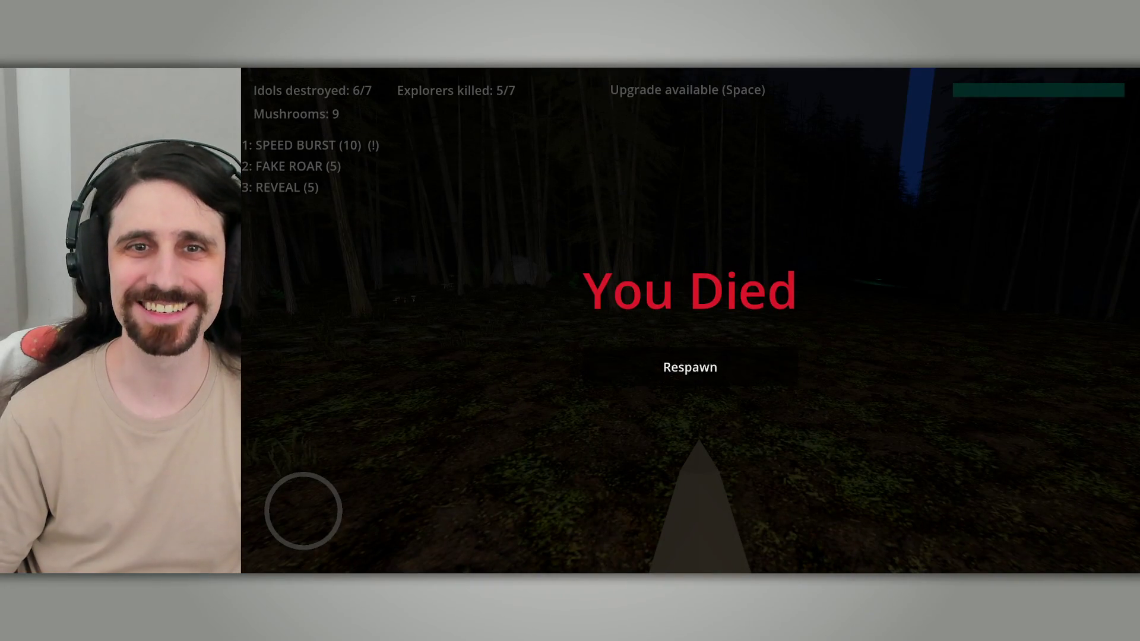
click(690, 367)
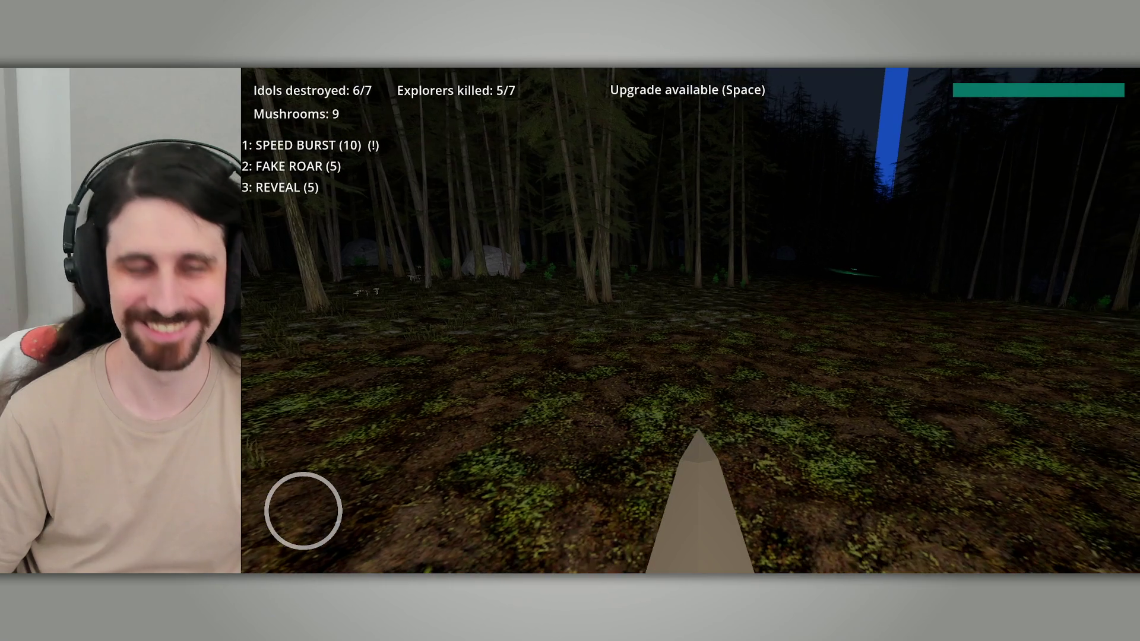
Step: Claim the +20% SPEED upgrade and collect mushrooms up to 14
key(space)
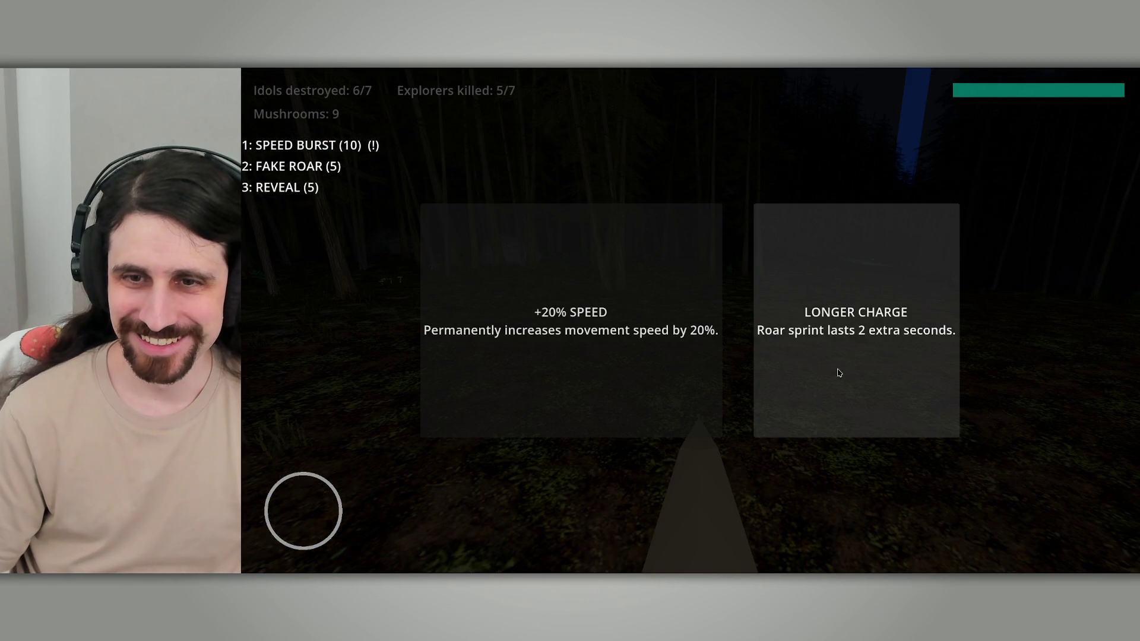
click(657, 382)
key(w)
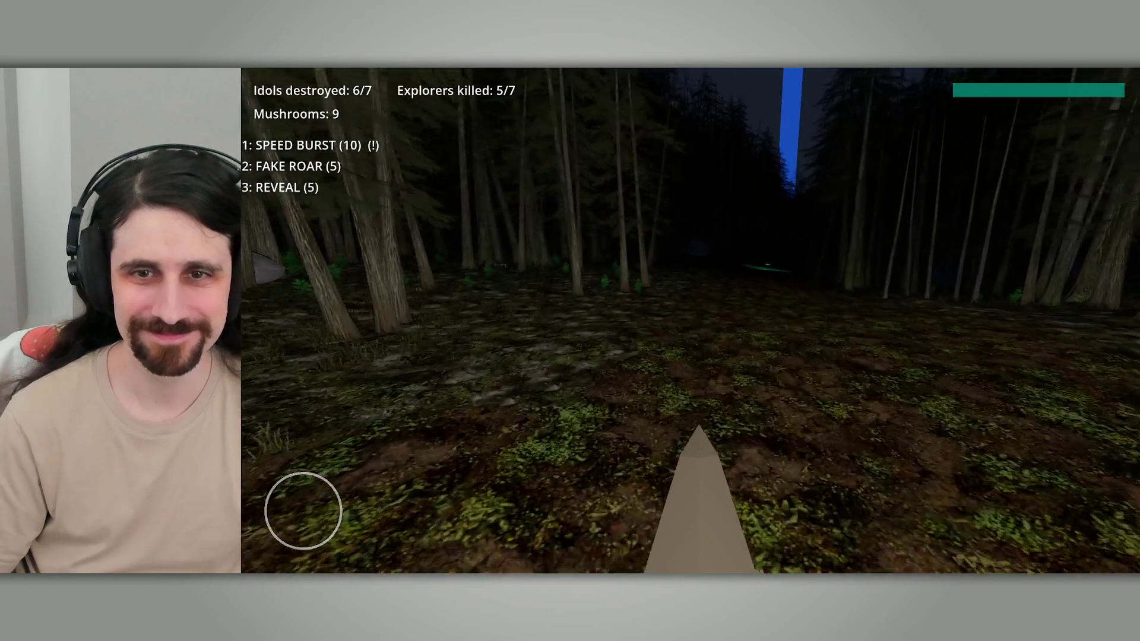
key(w)
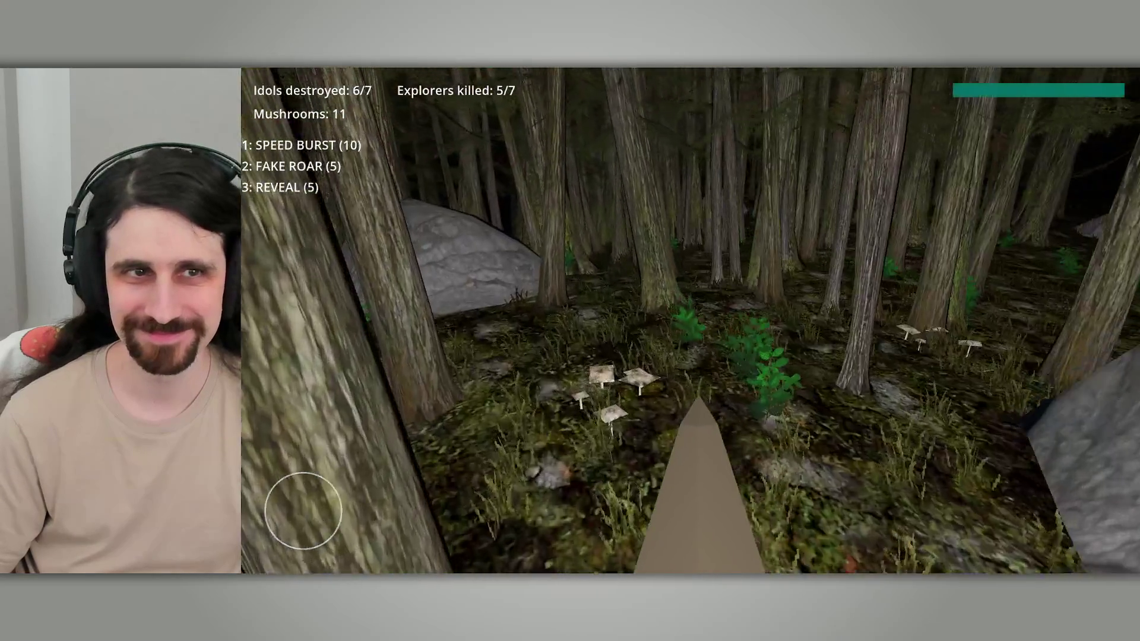
key(w)
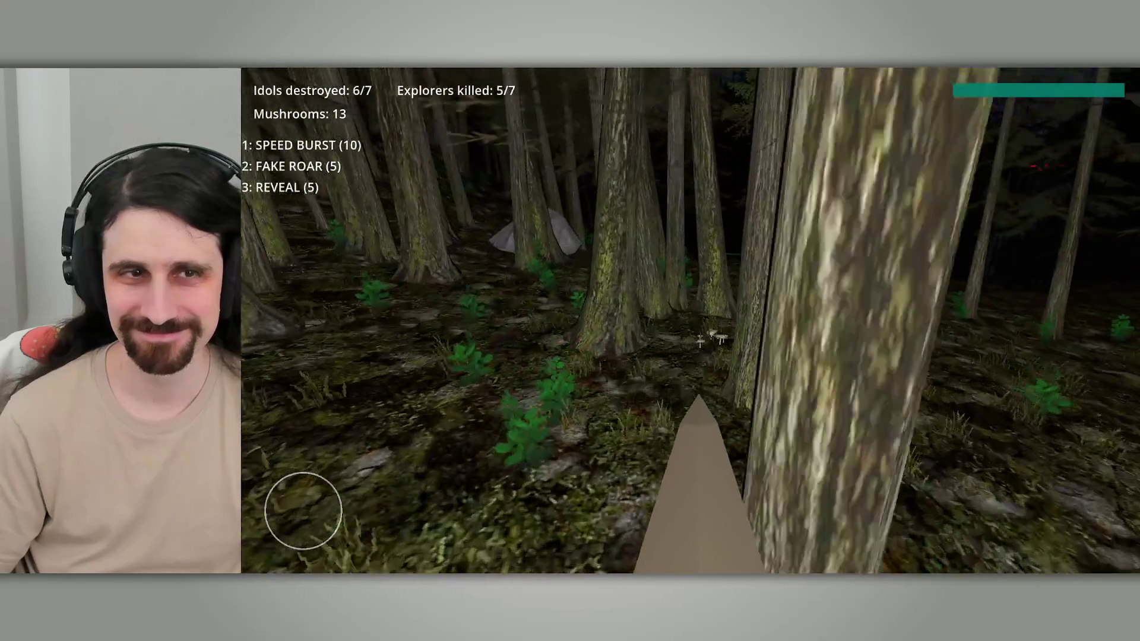
key(s)
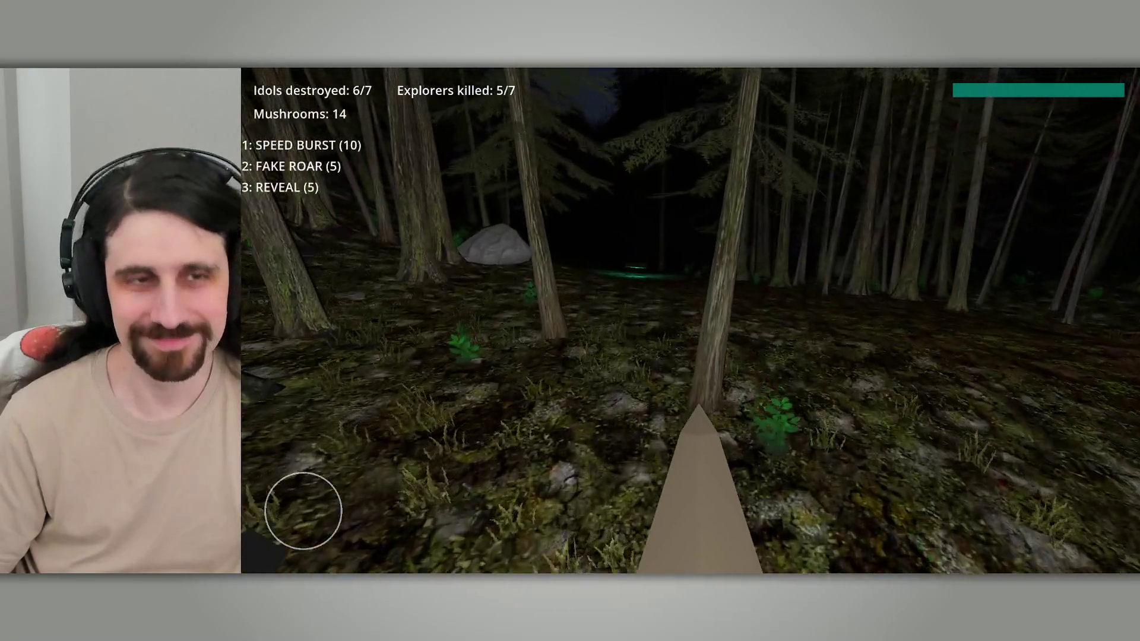
key(w)
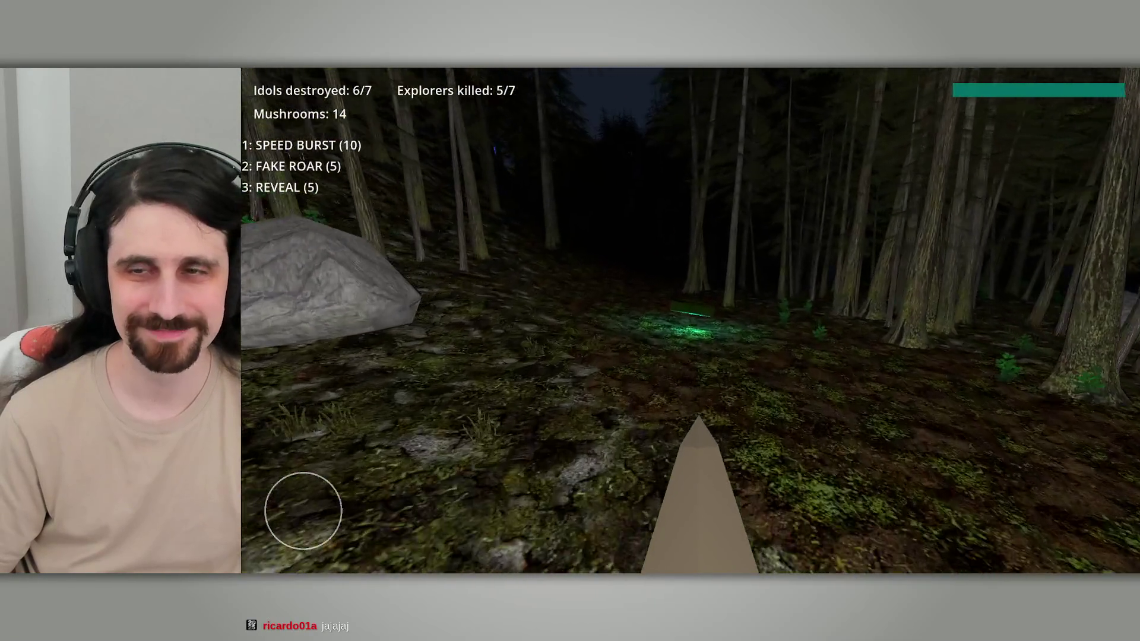
Step: Walk along the cliff toward the blue beam and up the valley path
key(w)
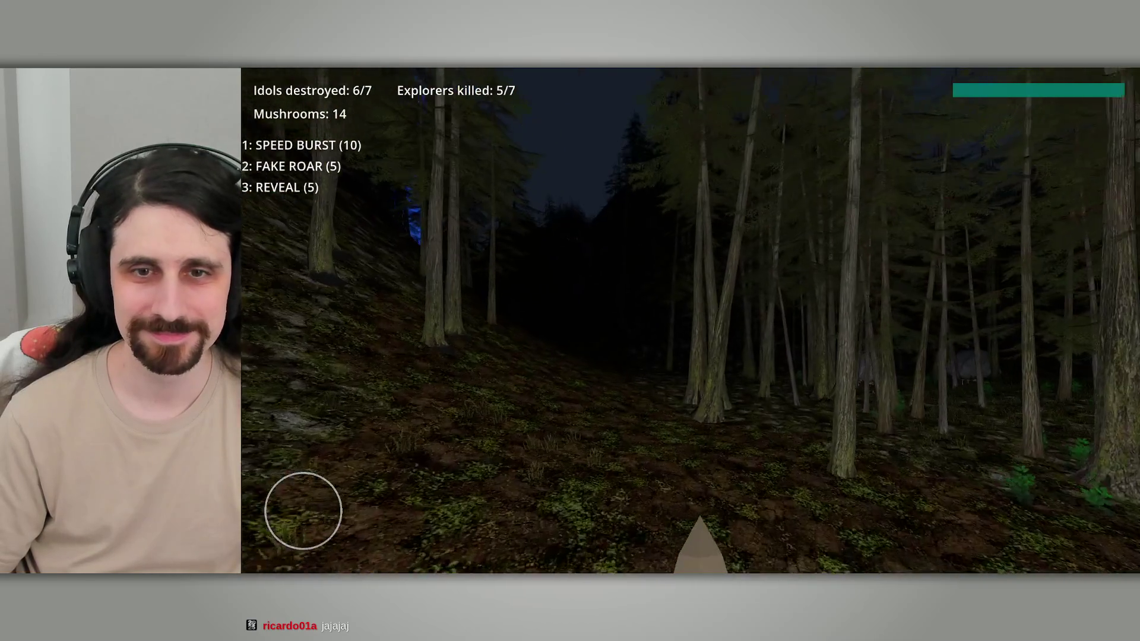
key(w)
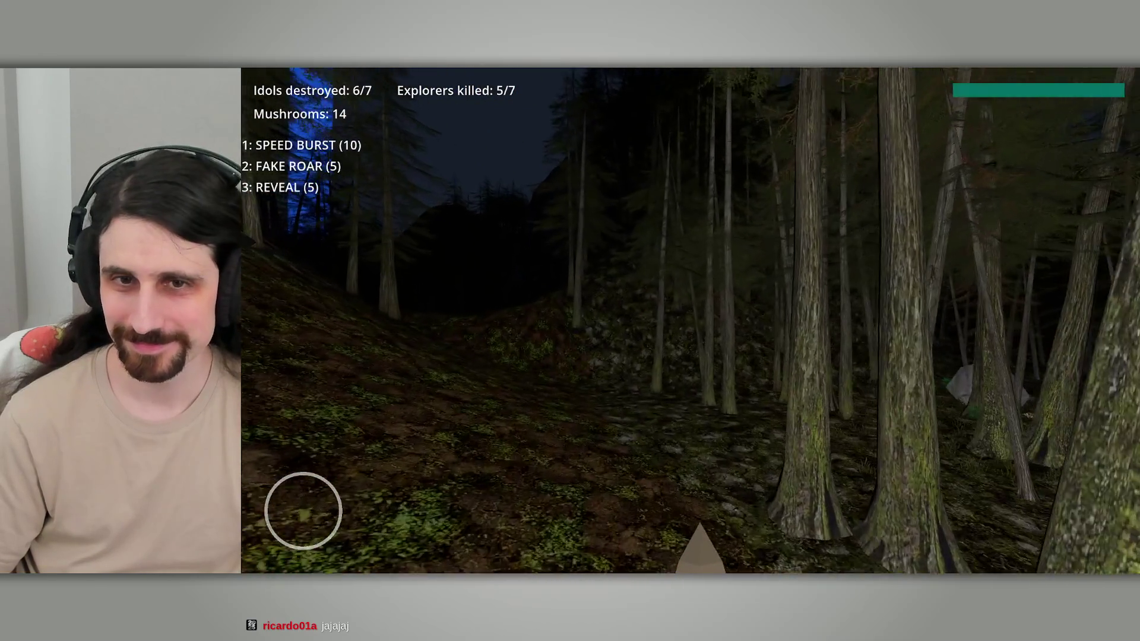
key(w)
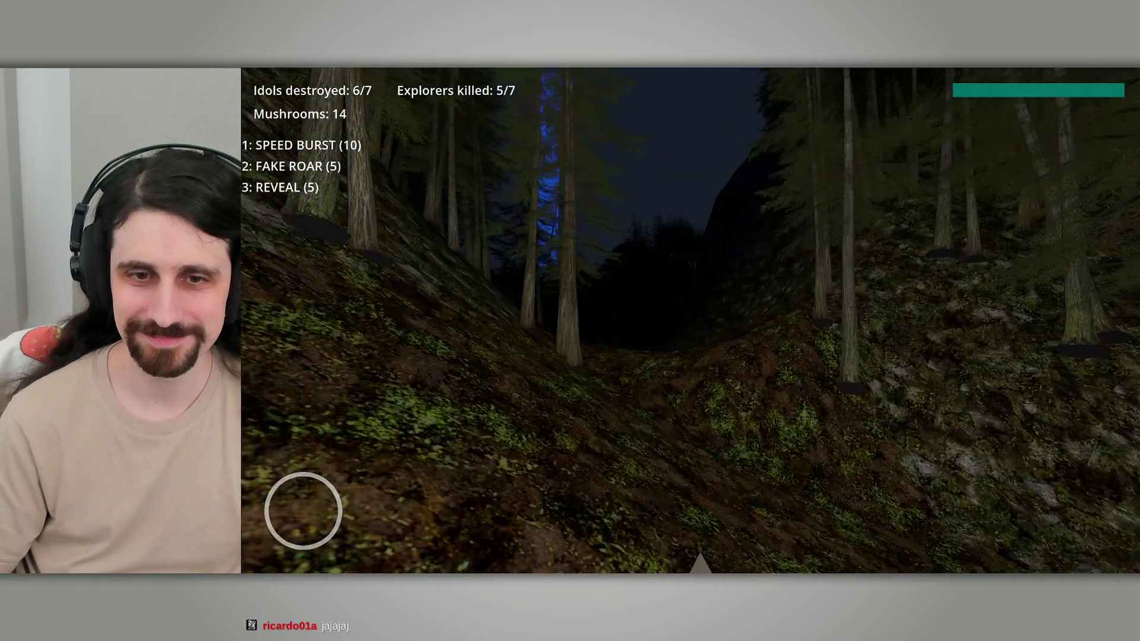
key(w)
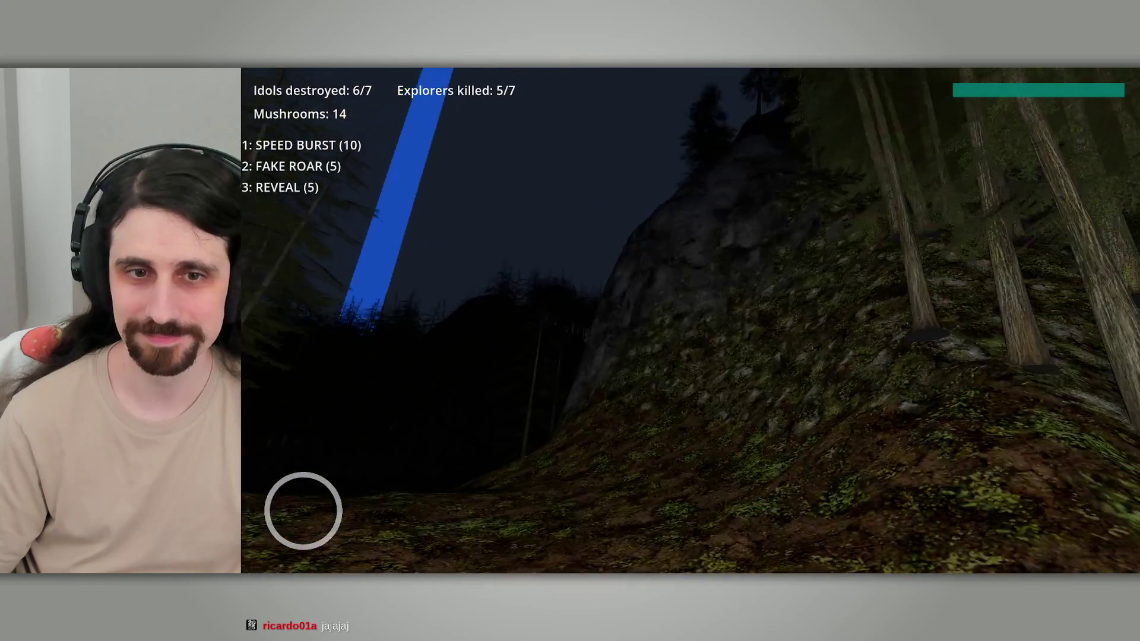
key(w)
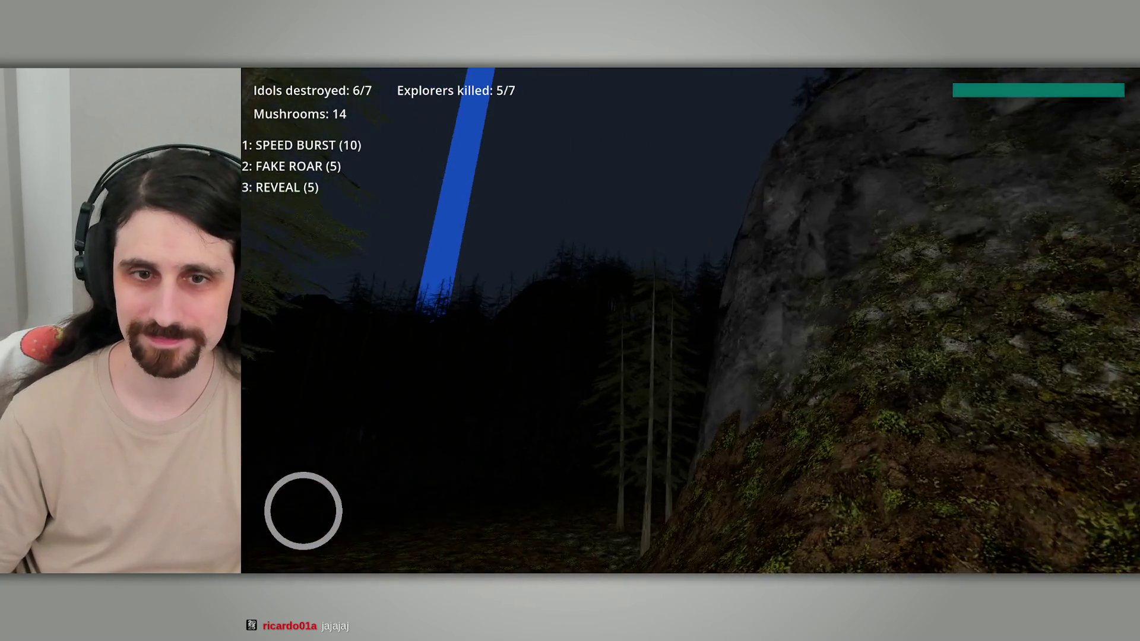
key(w)
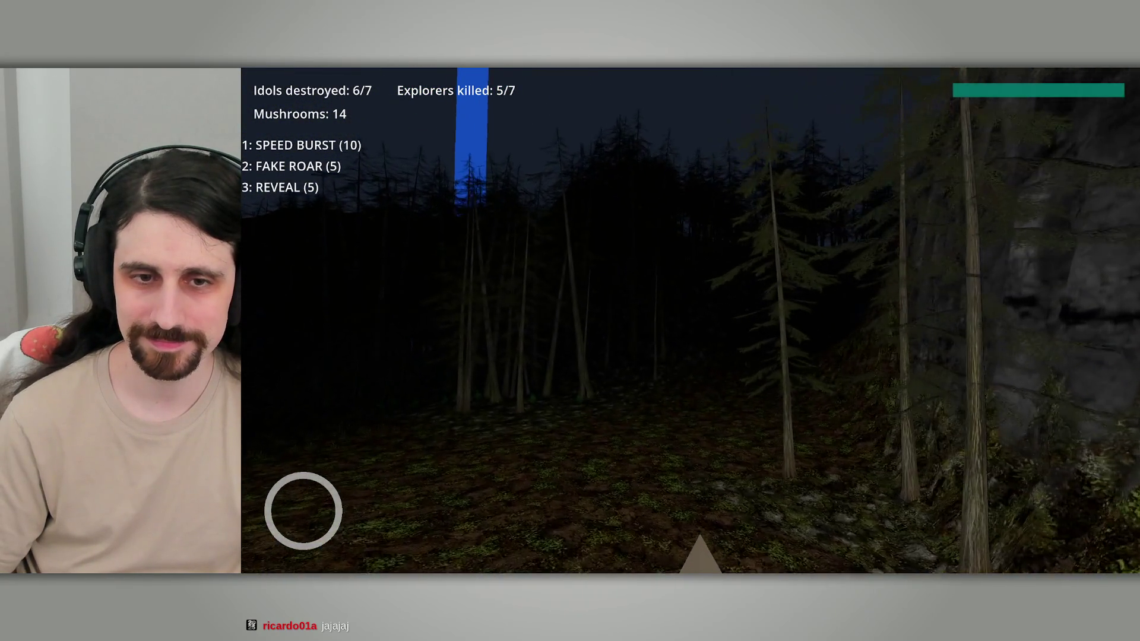
key(w)
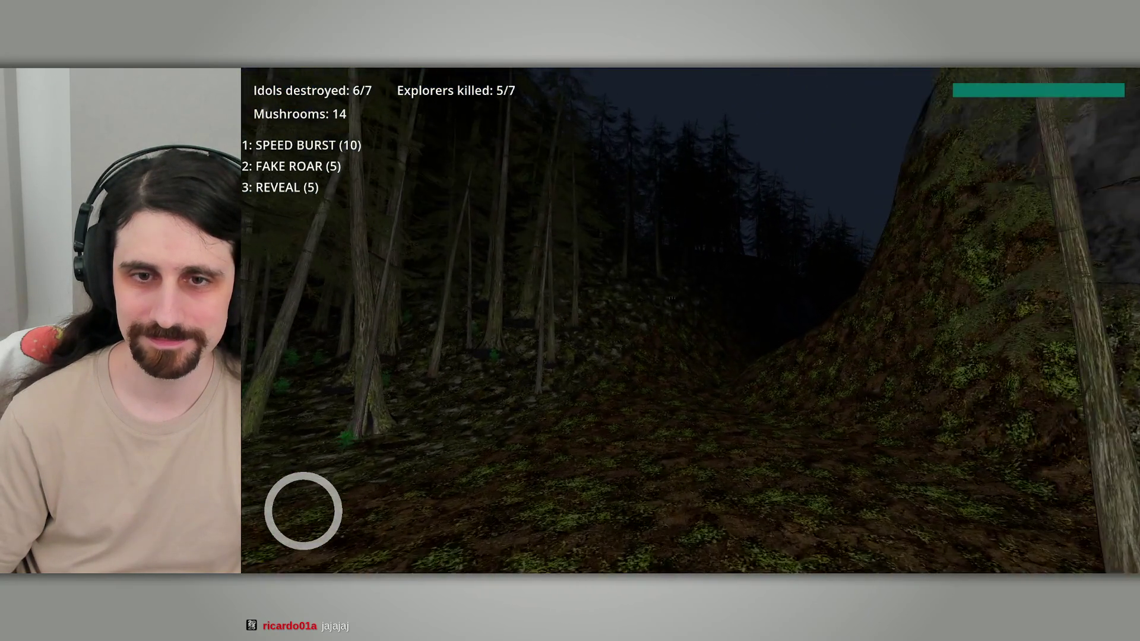
key(w)
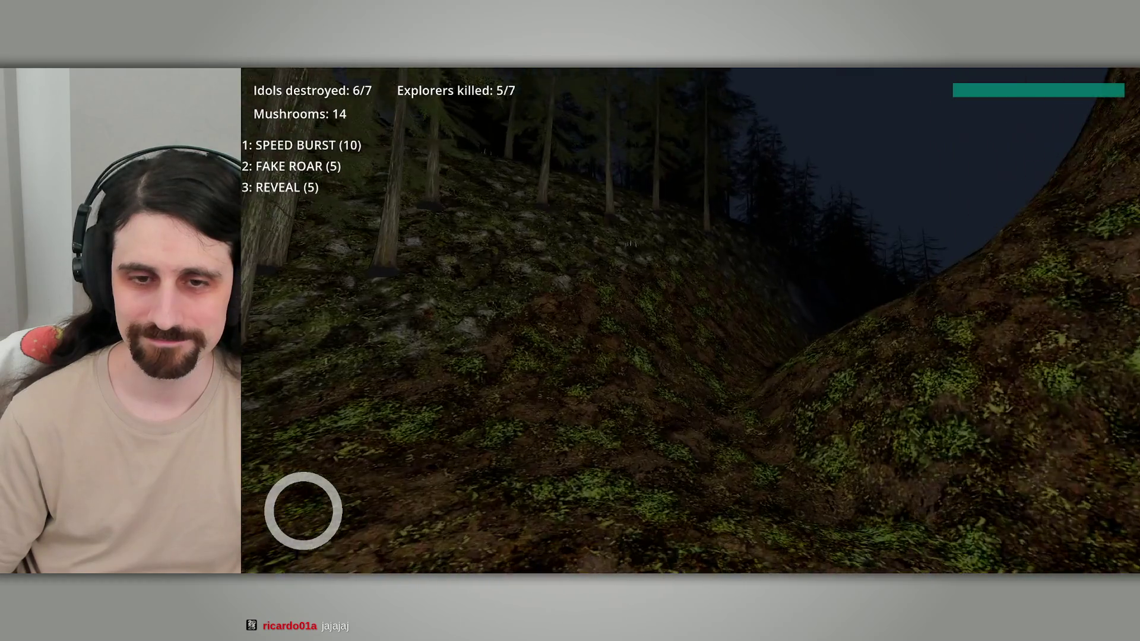
key(w)
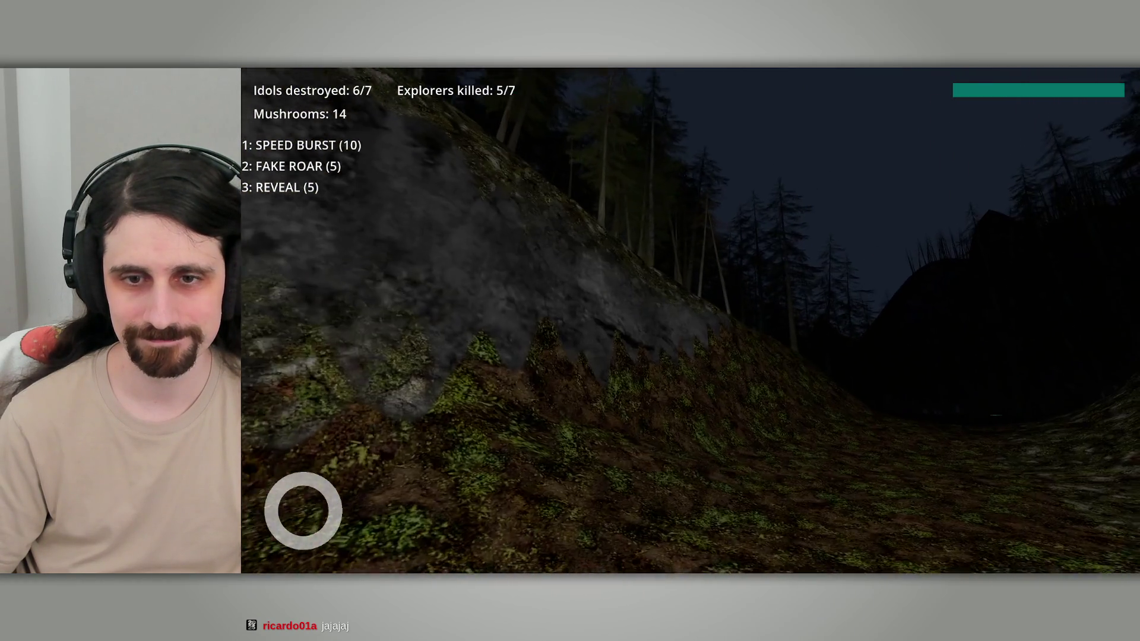
Step: Cross the mossy slope and dense trees past the large rock into the clearing
key(w)
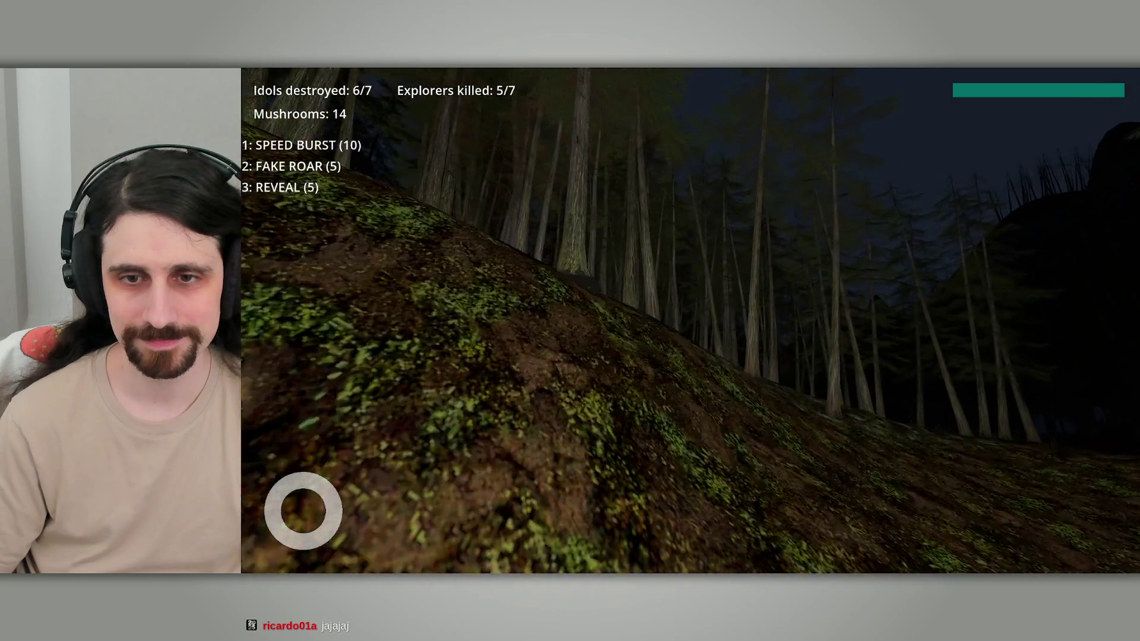
key(w)
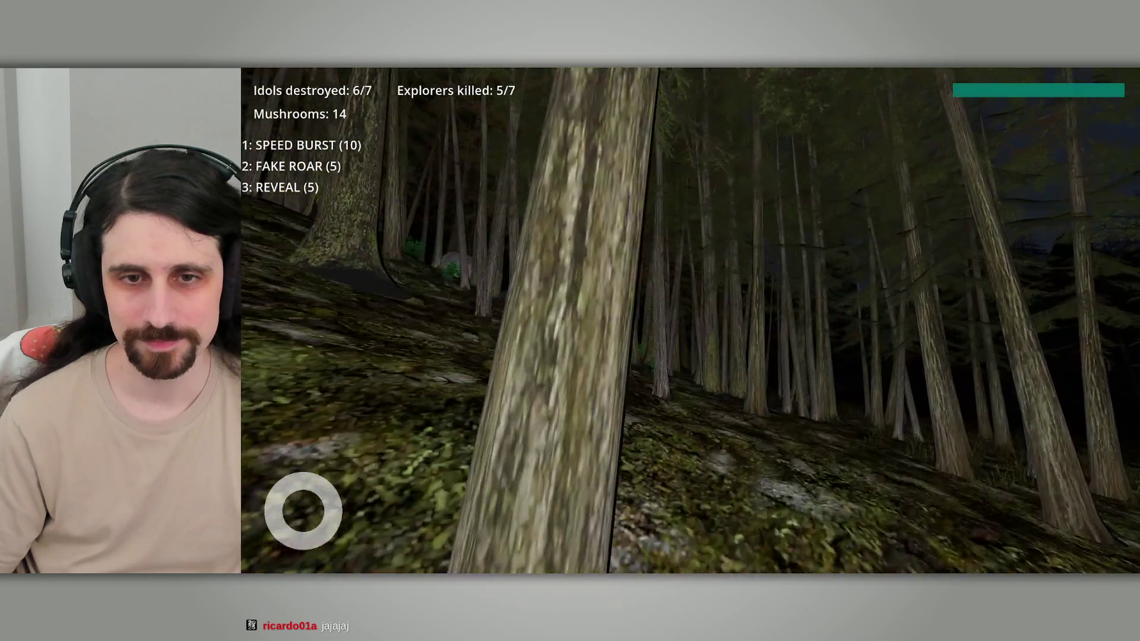
key(w)
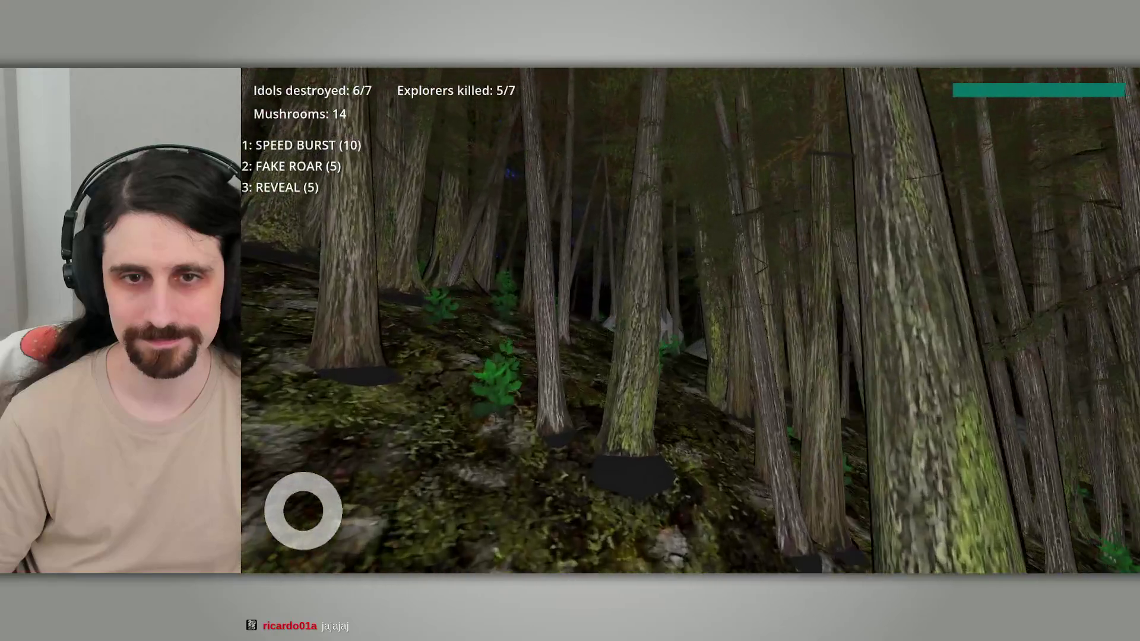
key(w)
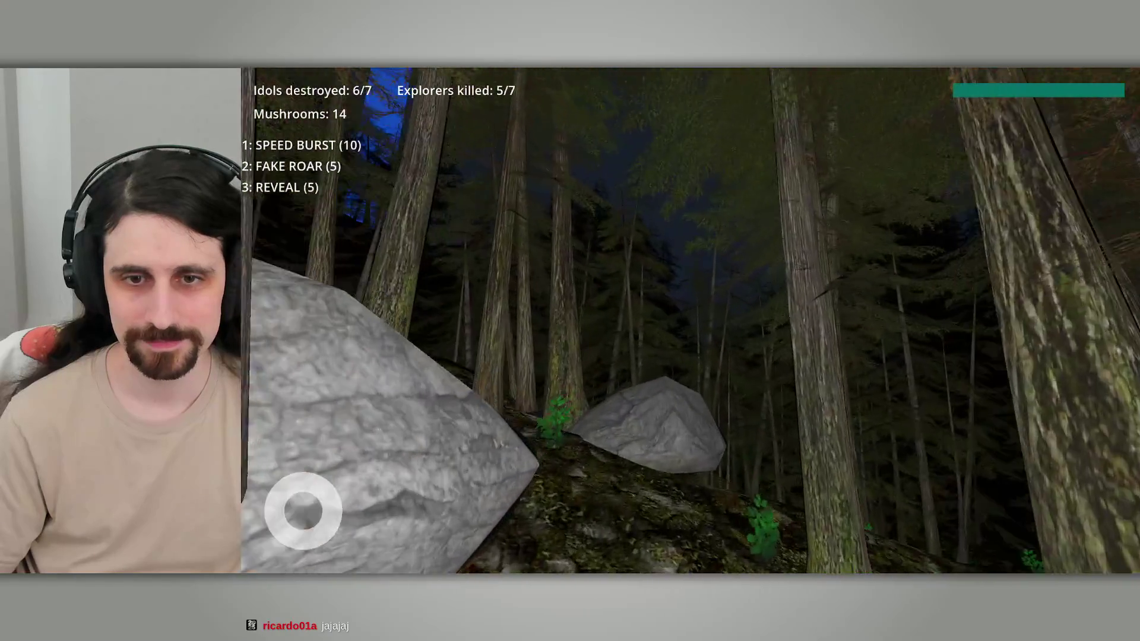
key(w)
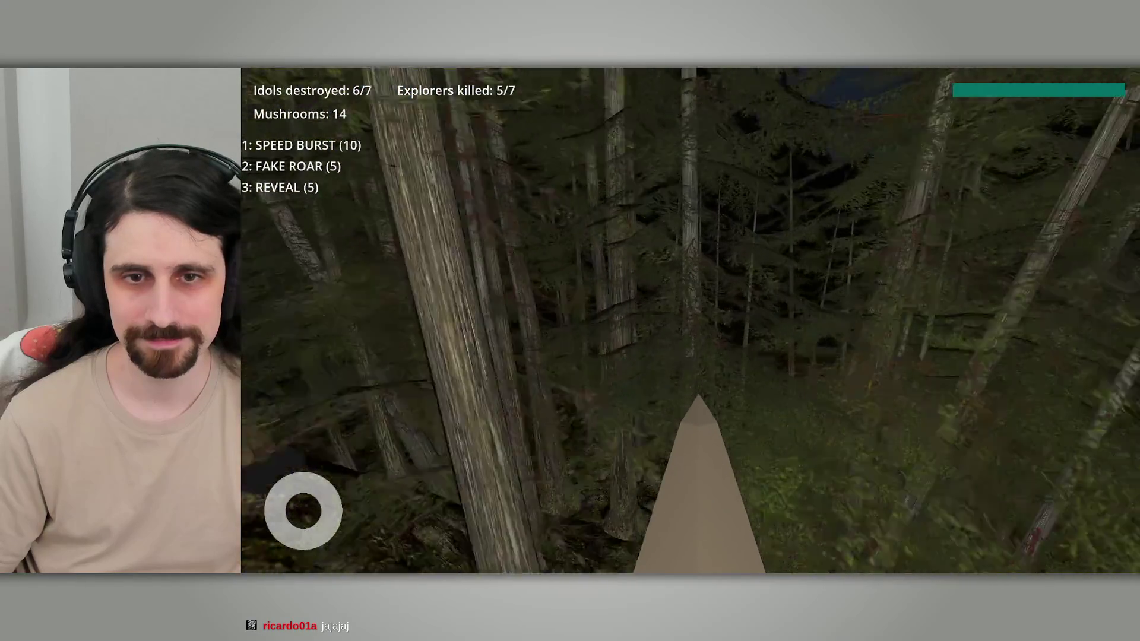
key(w)
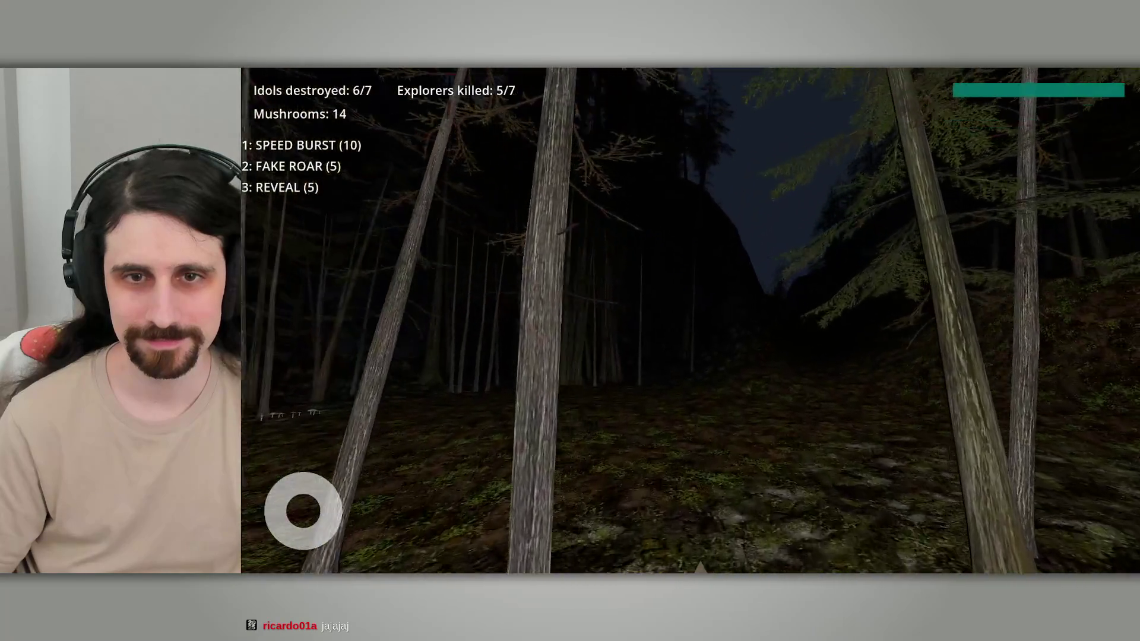
key(w)
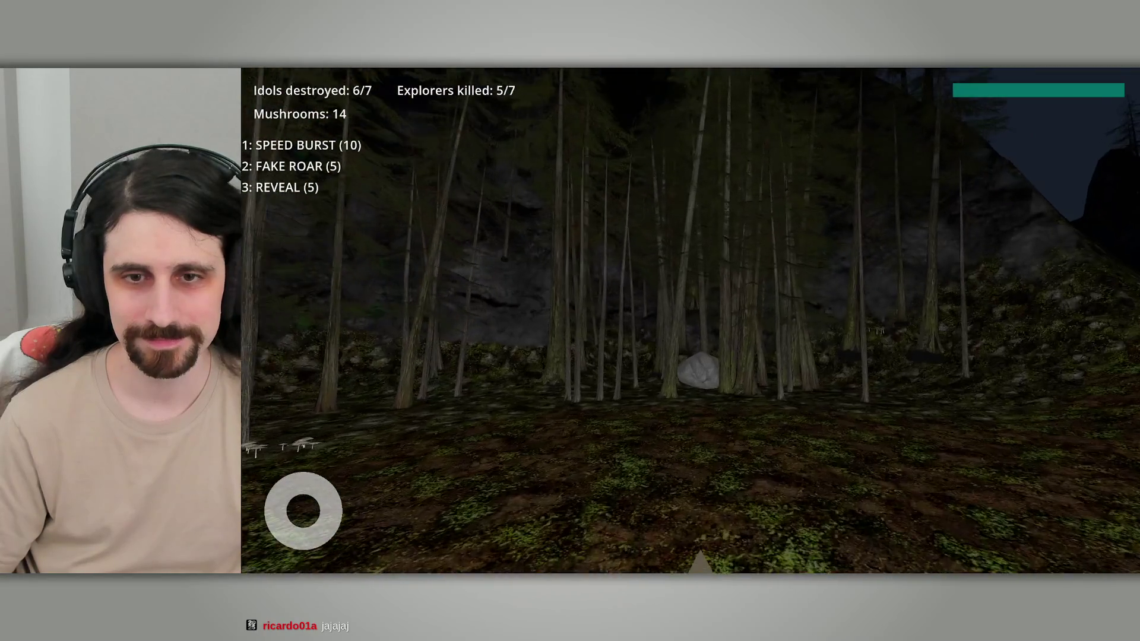
key(w)
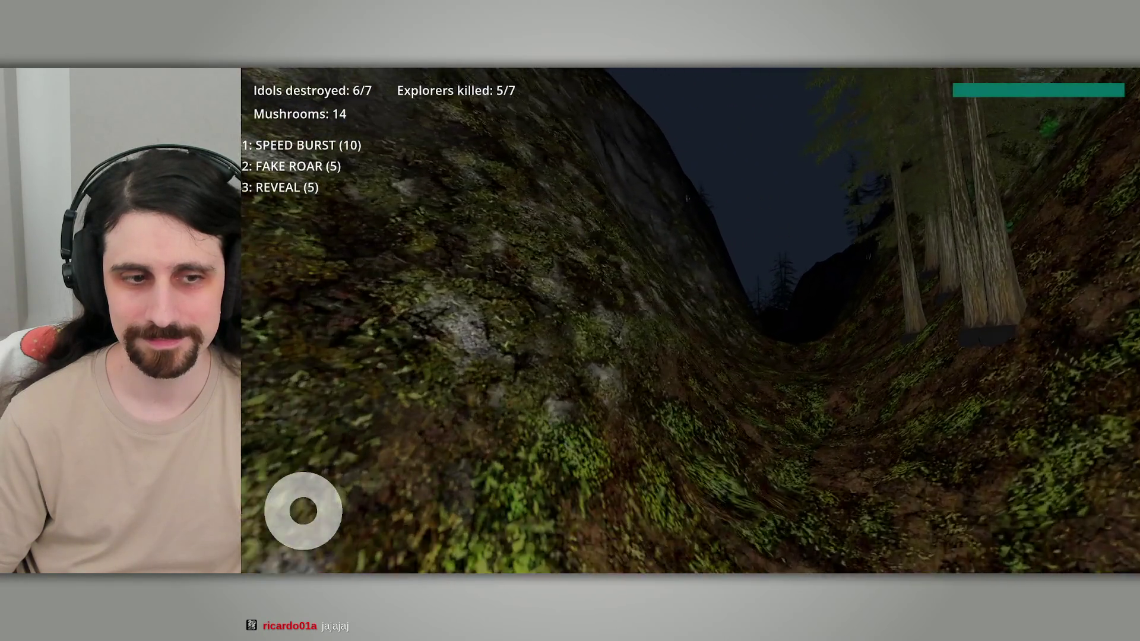
Step: Run down the mossy ravine and activate Speed Burst with key 1
key(w)
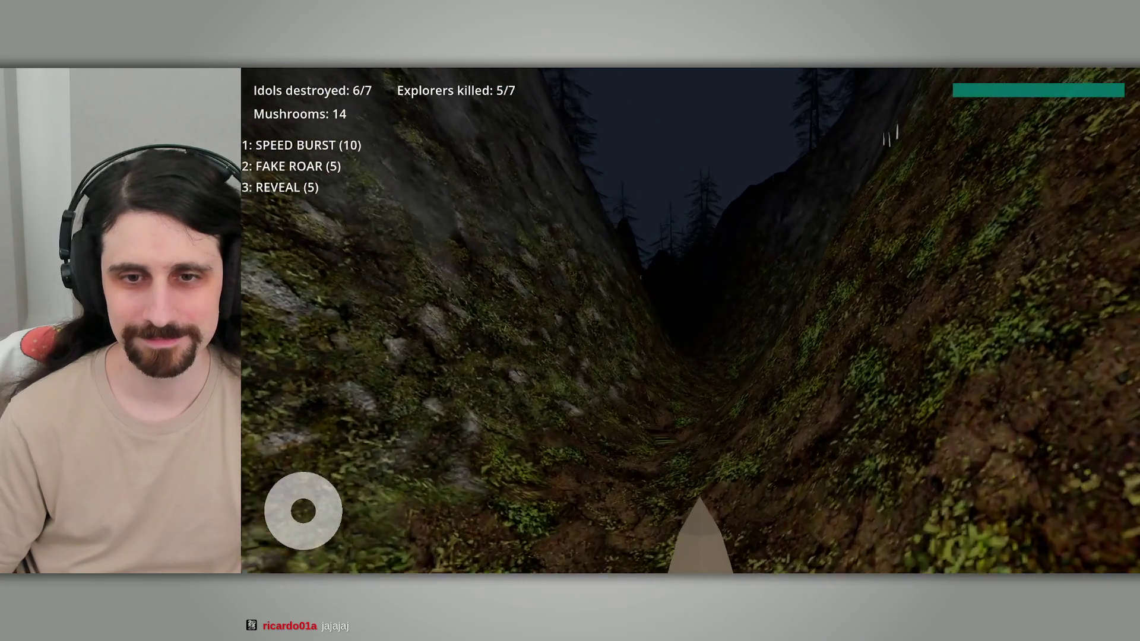
key(w)
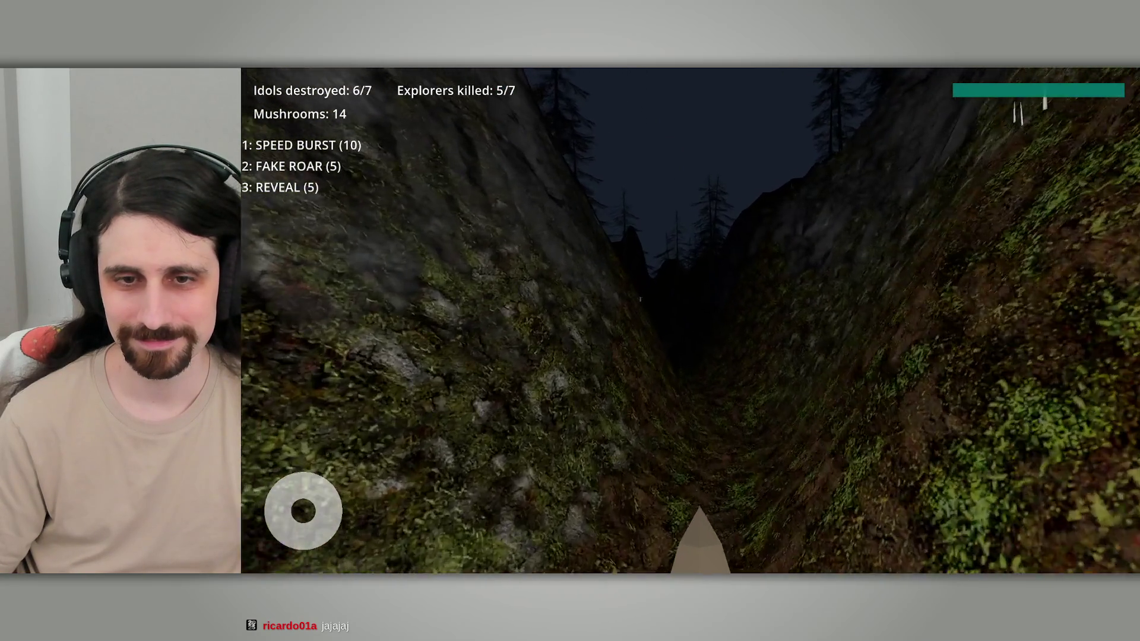
key(w)
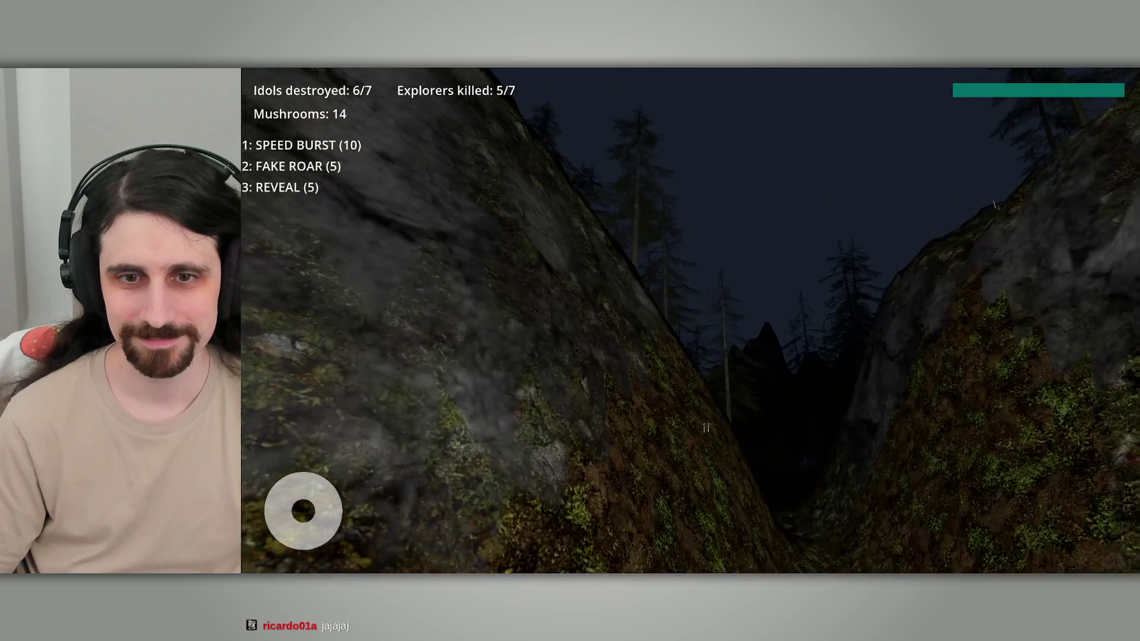
key(w)
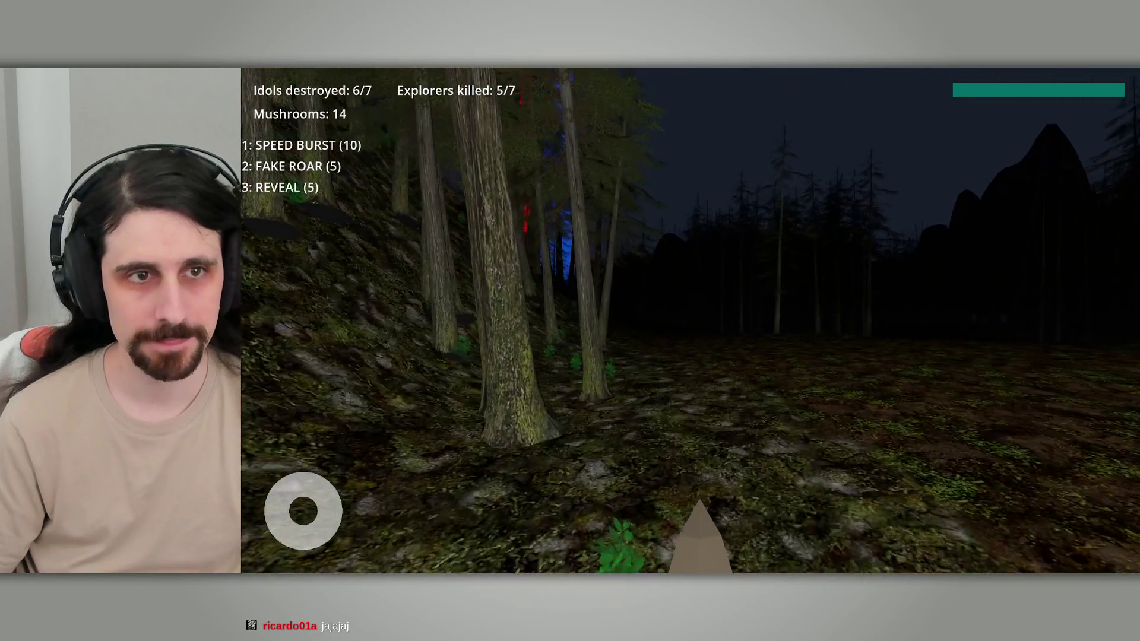
key(1)
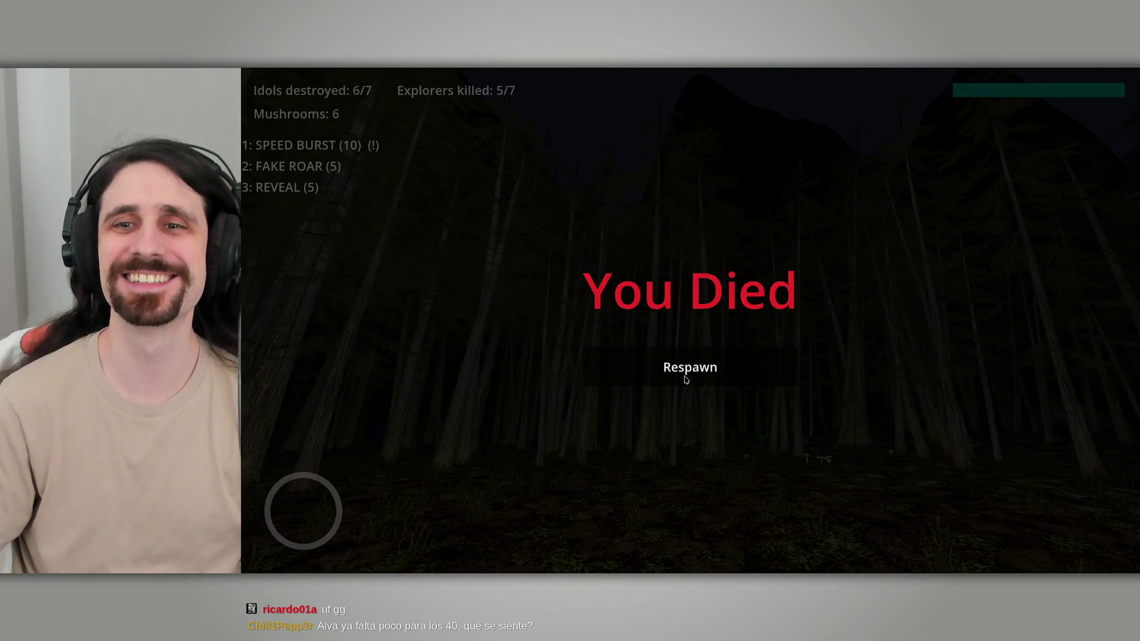
Step: Respawn and pick up mushrooms while advancing through the forest
click(686, 379)
key(w)
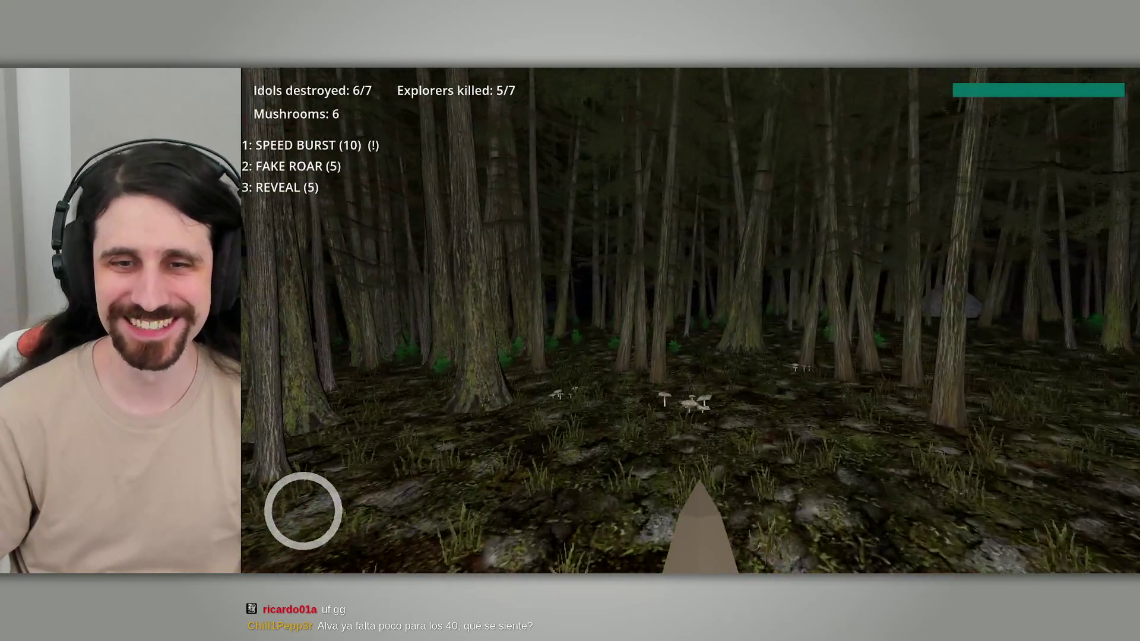
key(w)
key(w)
key(w)
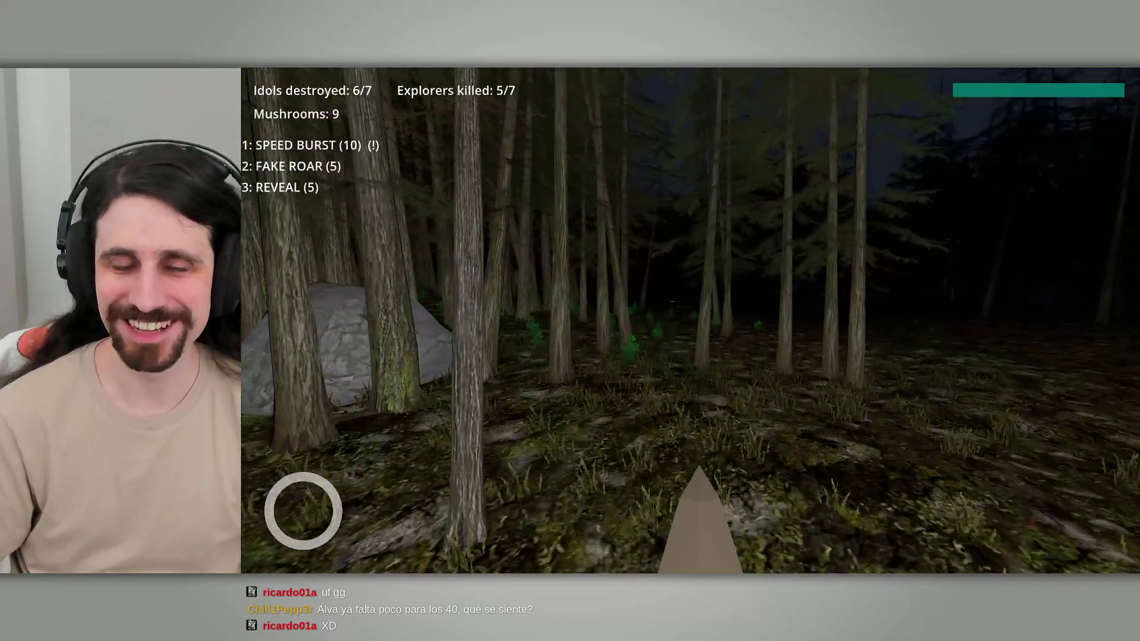
key(w)
key(w)
key(w)
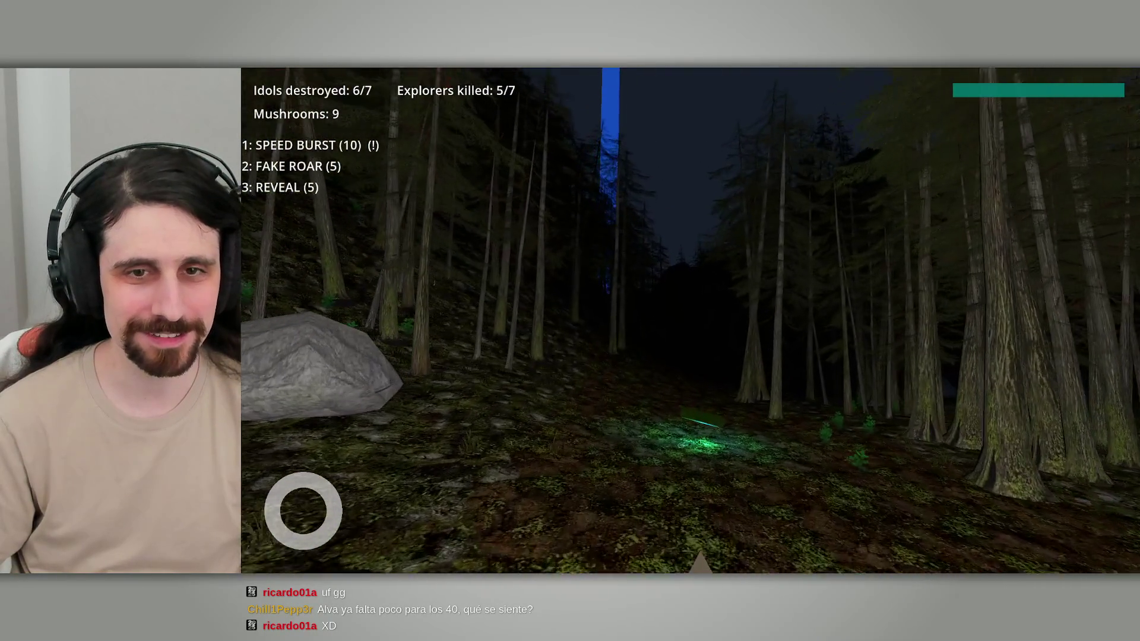
key(w)
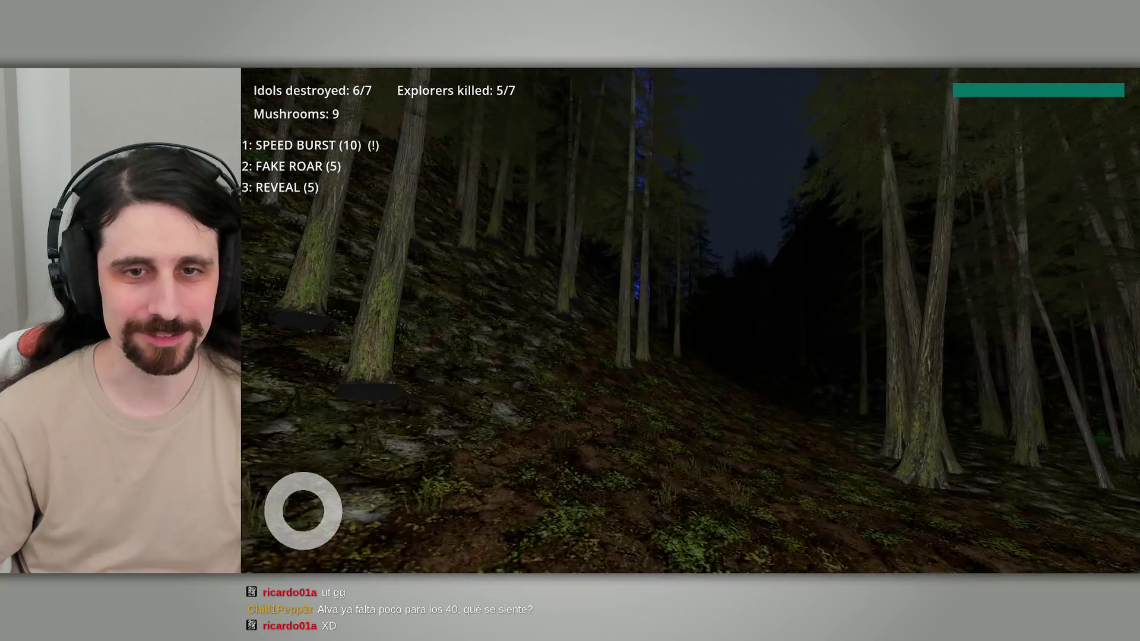
key(w)
key(w)
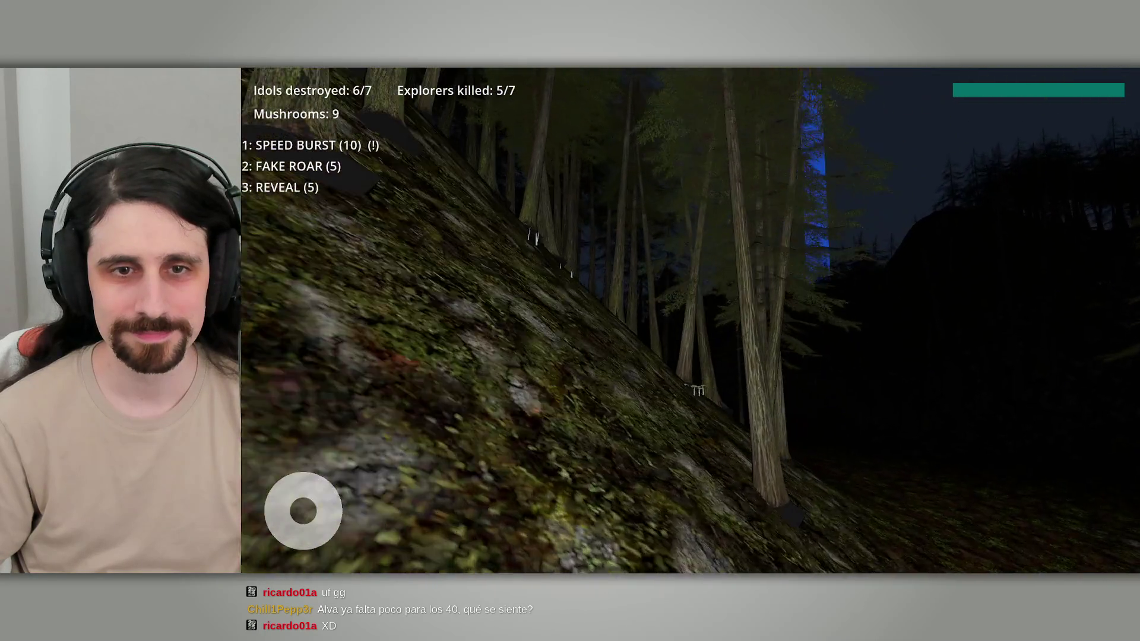
Step: Destroy the seventh idol and claim its upgrade, with mushrooms at 12
key(w)
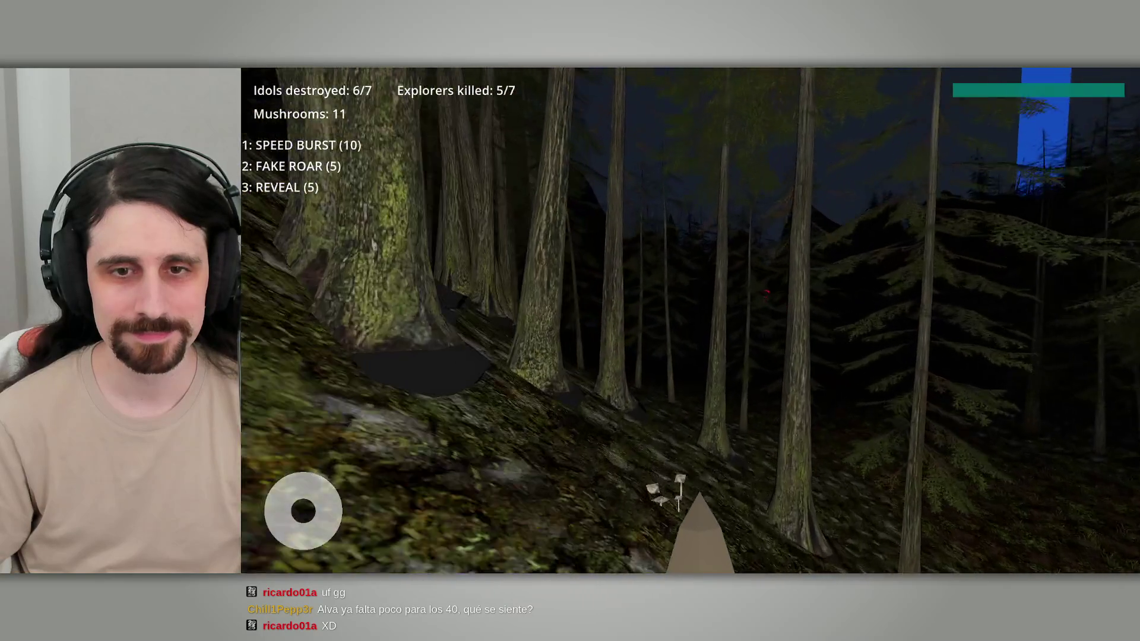
key(w)
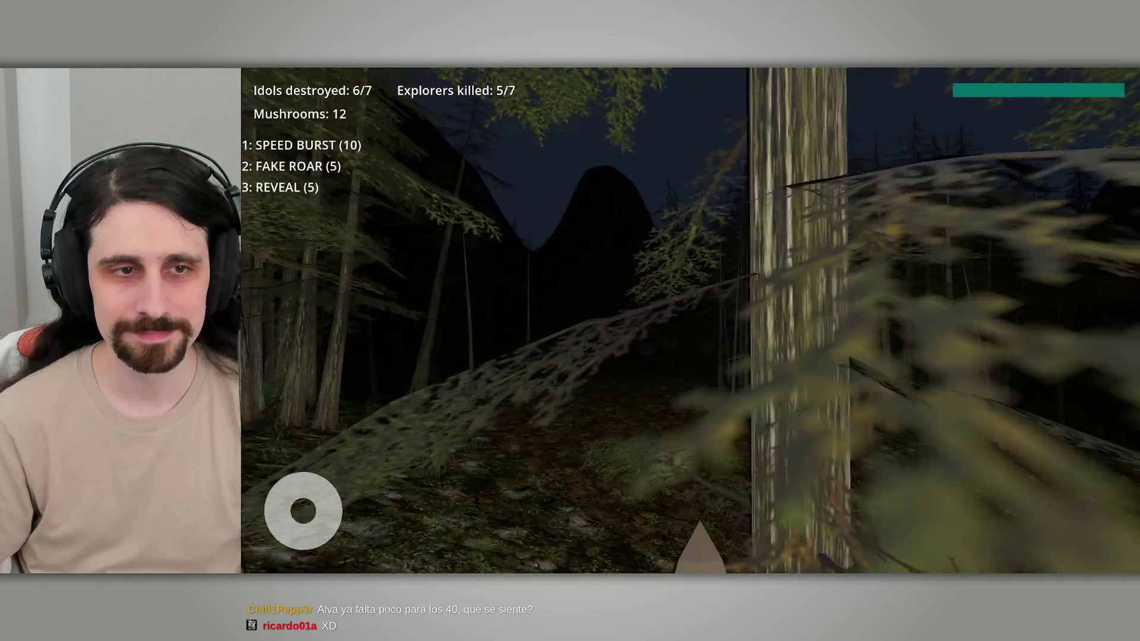
key(w)
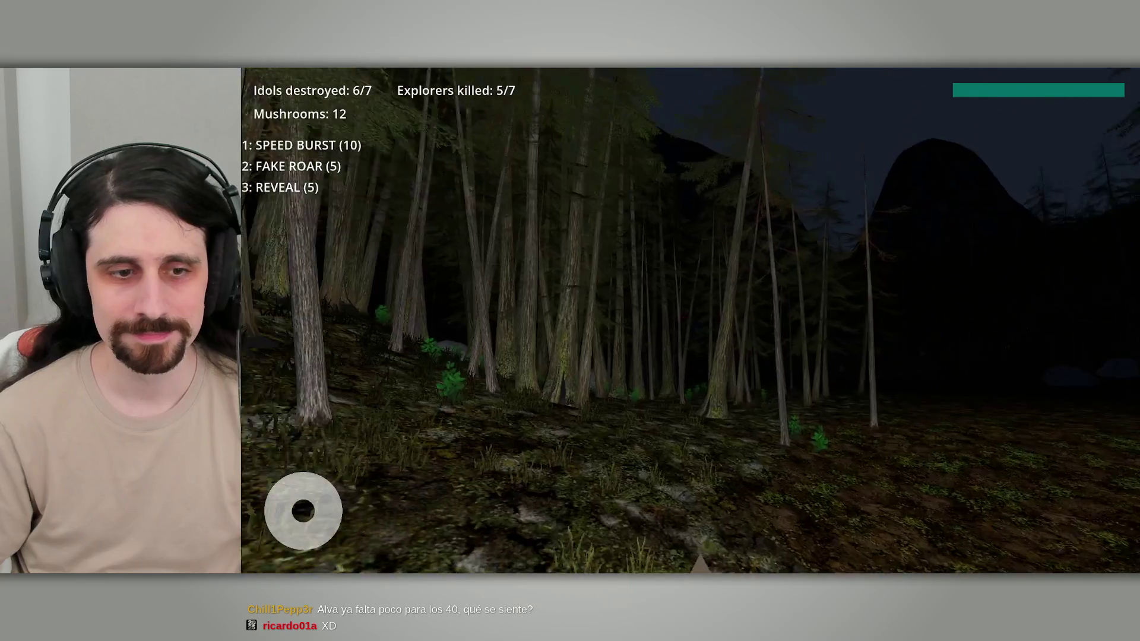
key(w)
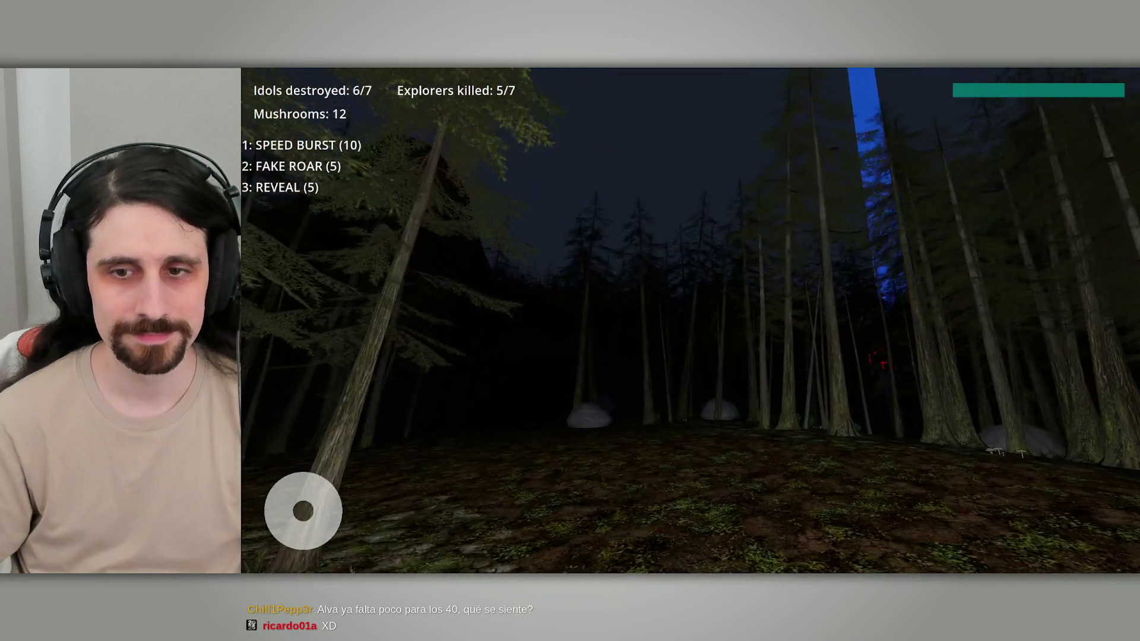
key(w)
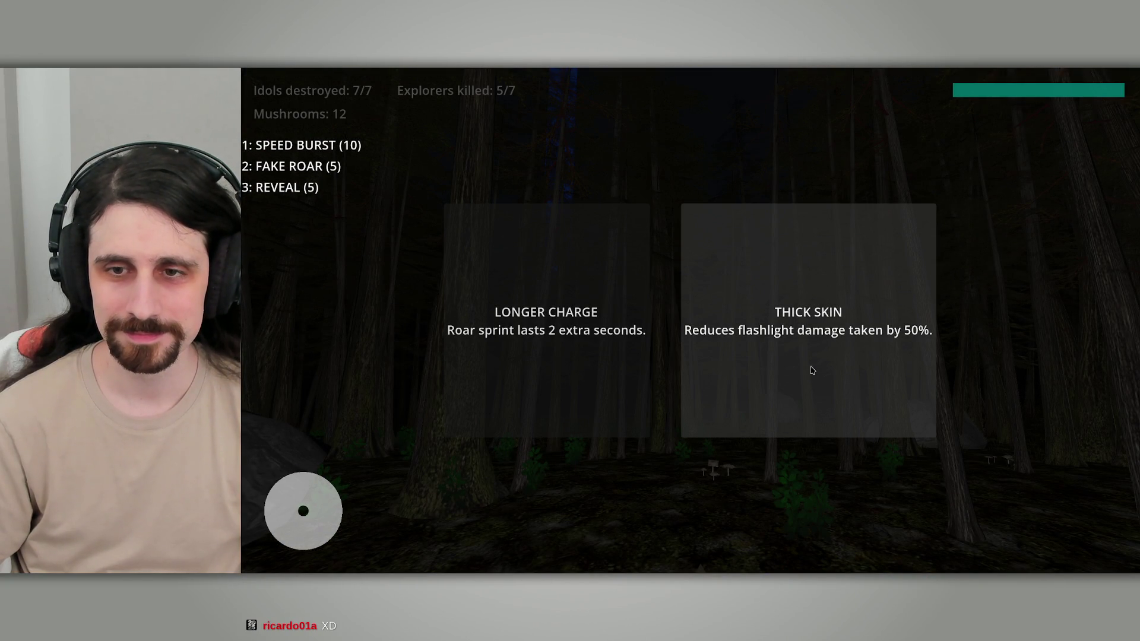
Step: Walk through the trees toward the blue beam and over the mushroom patch, reaching 14 mushrooms
key(w)
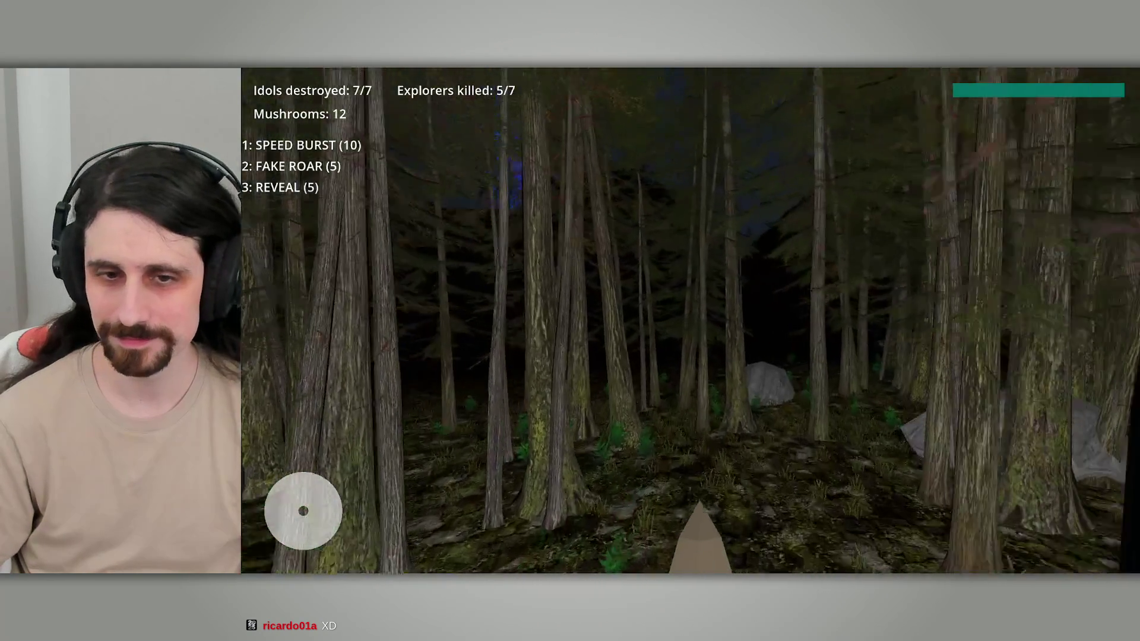
key(w)
key(w)
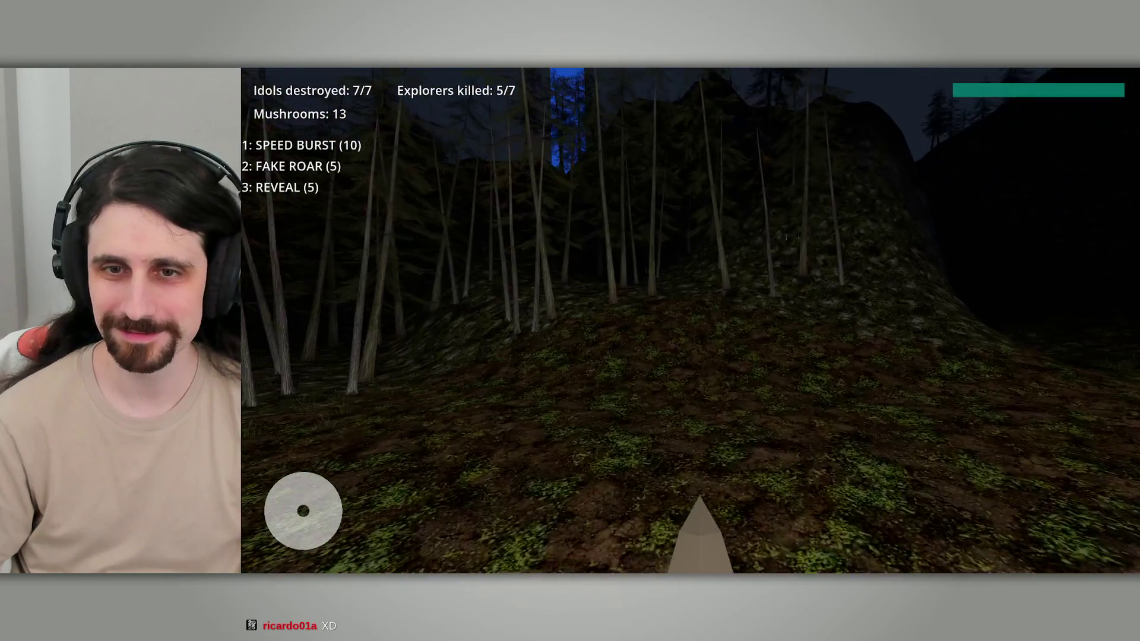
key(w)
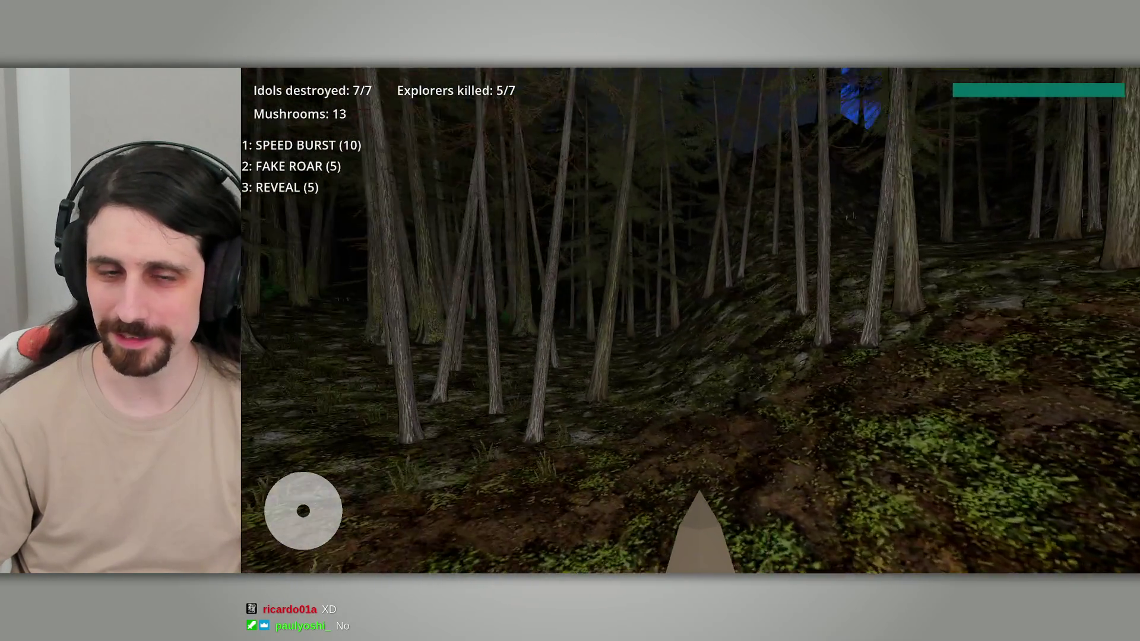
key(w)
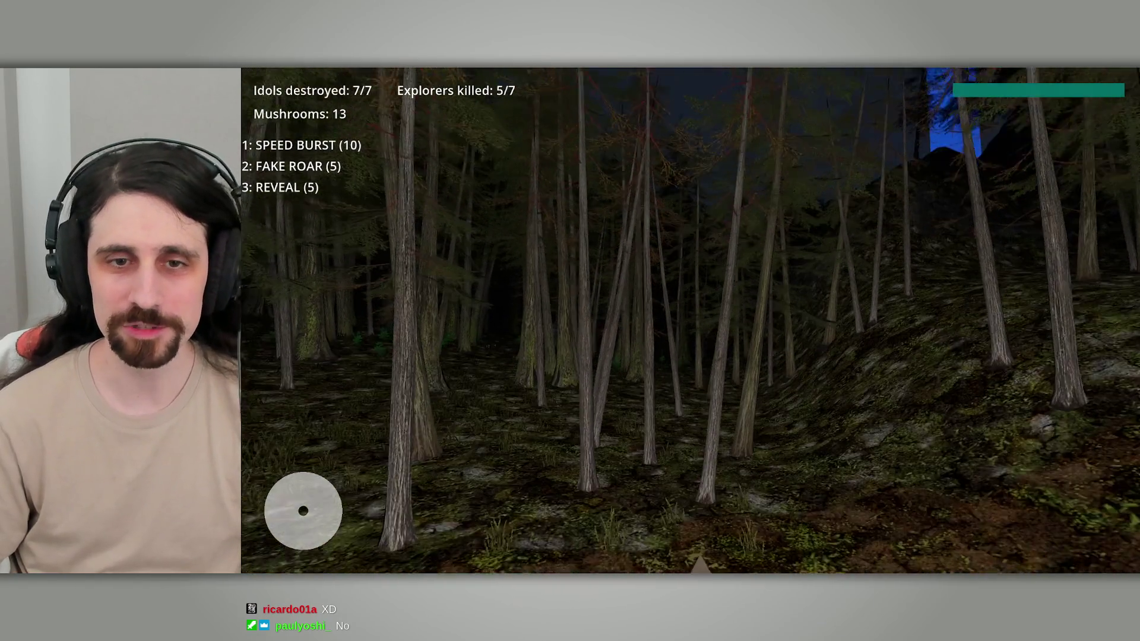
key(w)
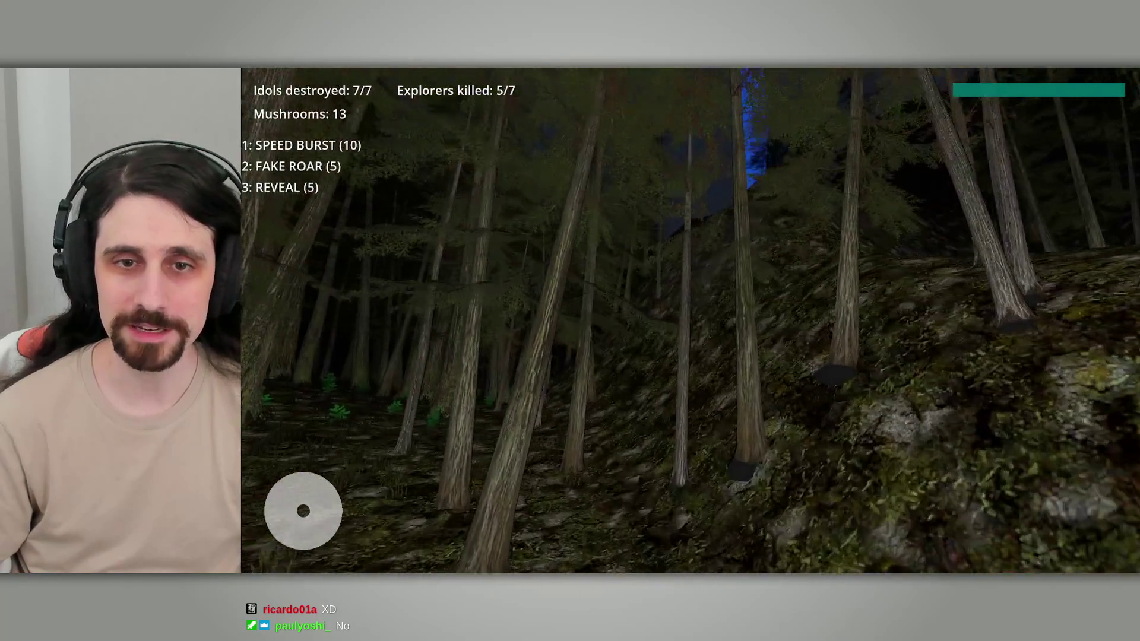
key(w)
key(w)
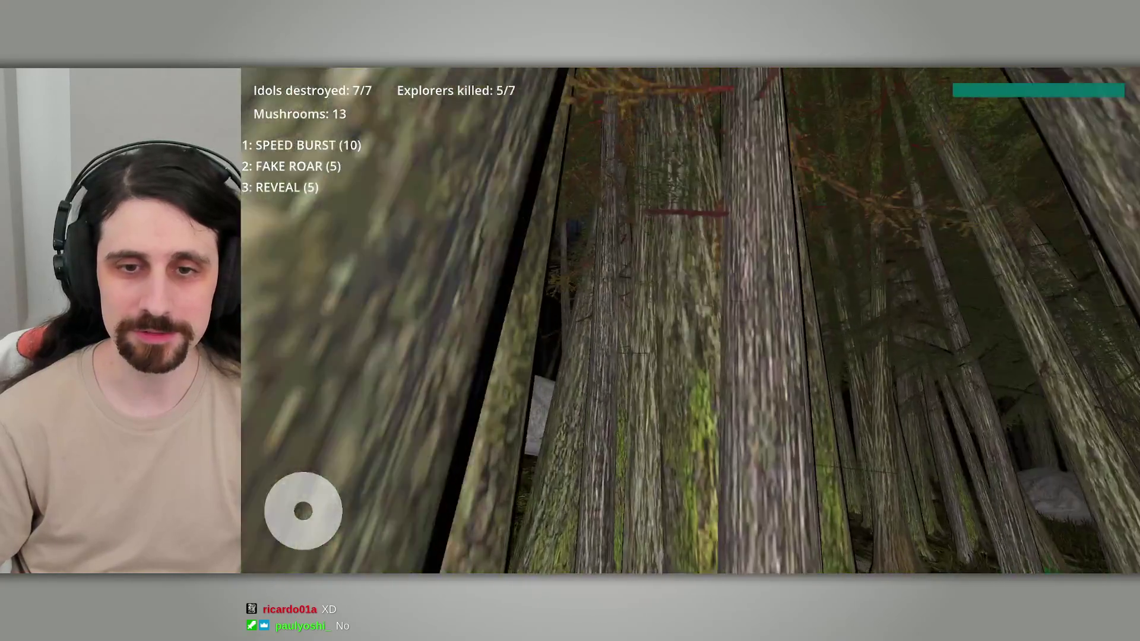
key(w)
key(w)
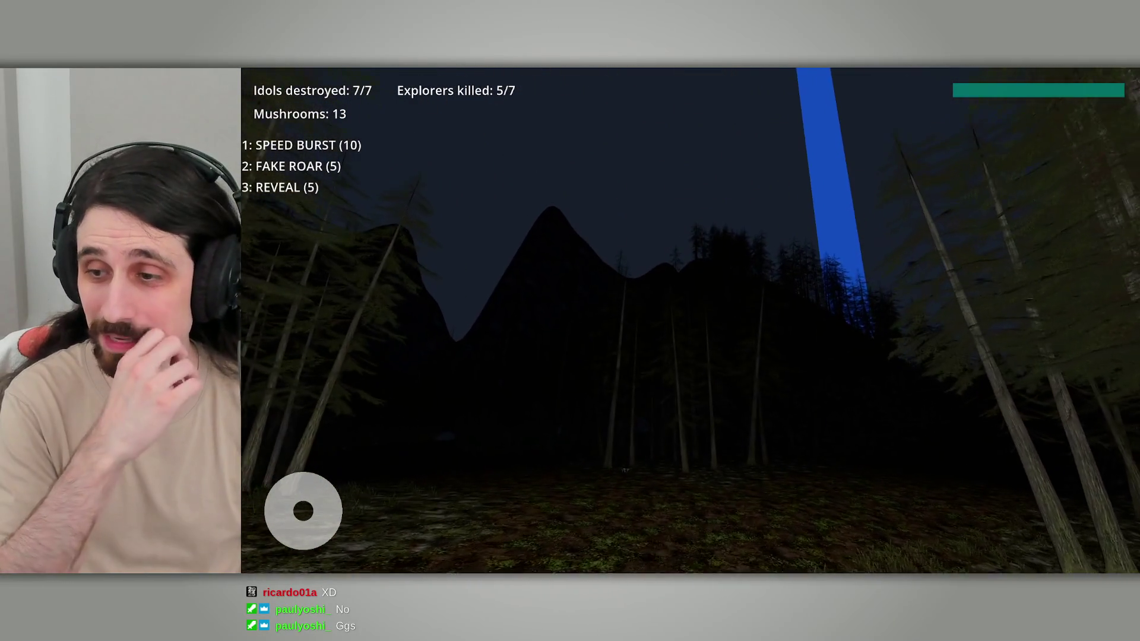
key(w)
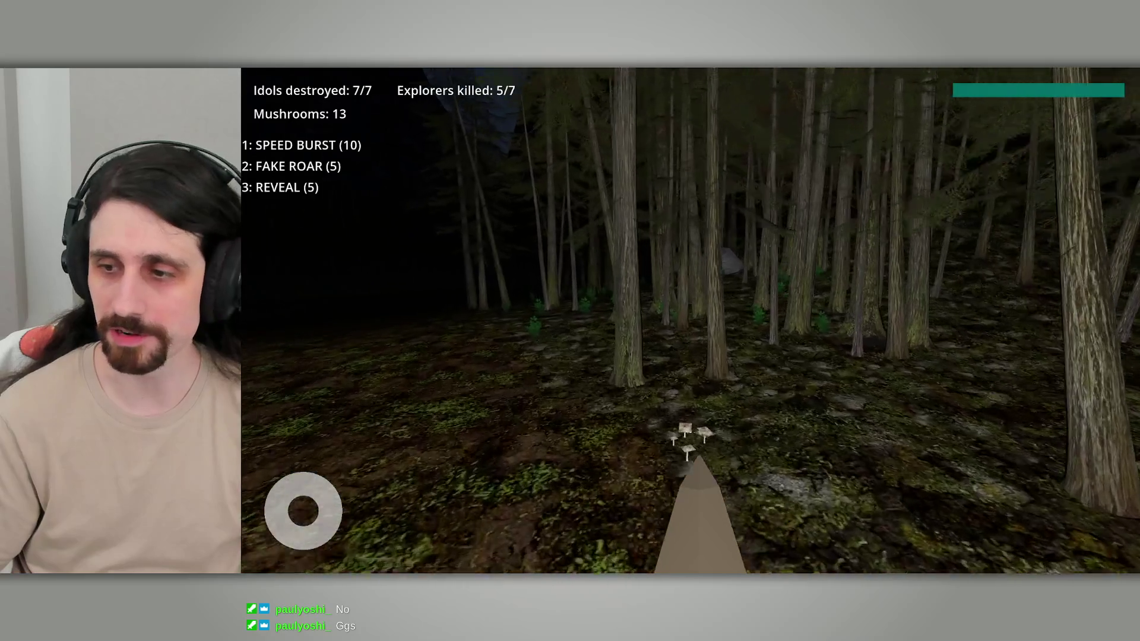
key(w)
key(w)
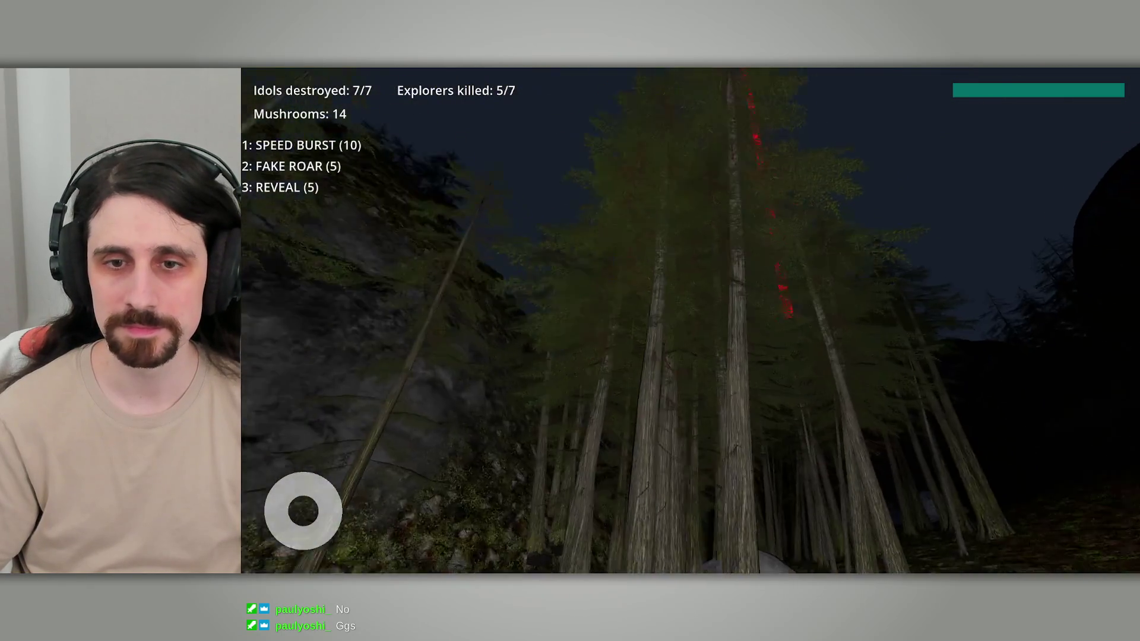
Step: Spend 10 mushrooms on a 30-second Speed Burst and run past the rock toward the explorer
key(w)
key(1)
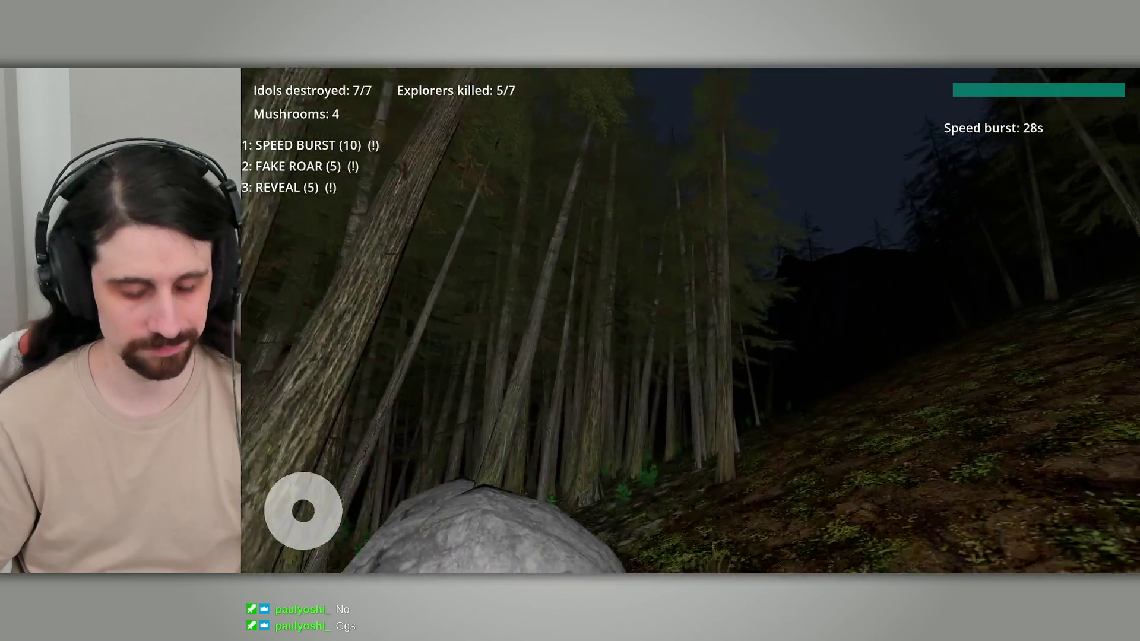
key(w)
key(w)
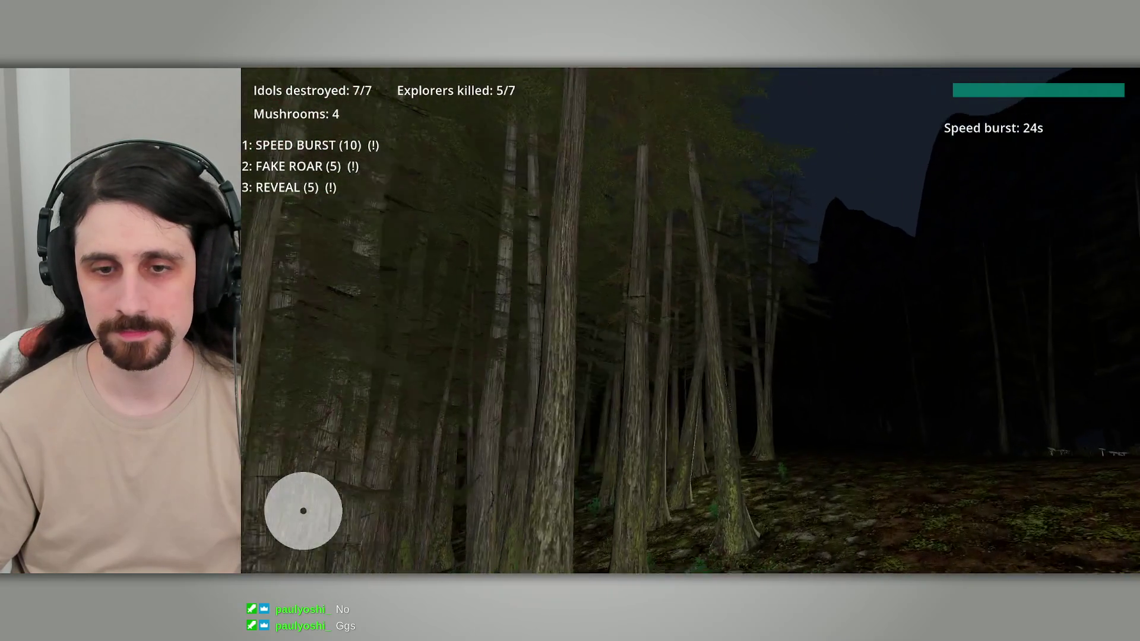
key(w)
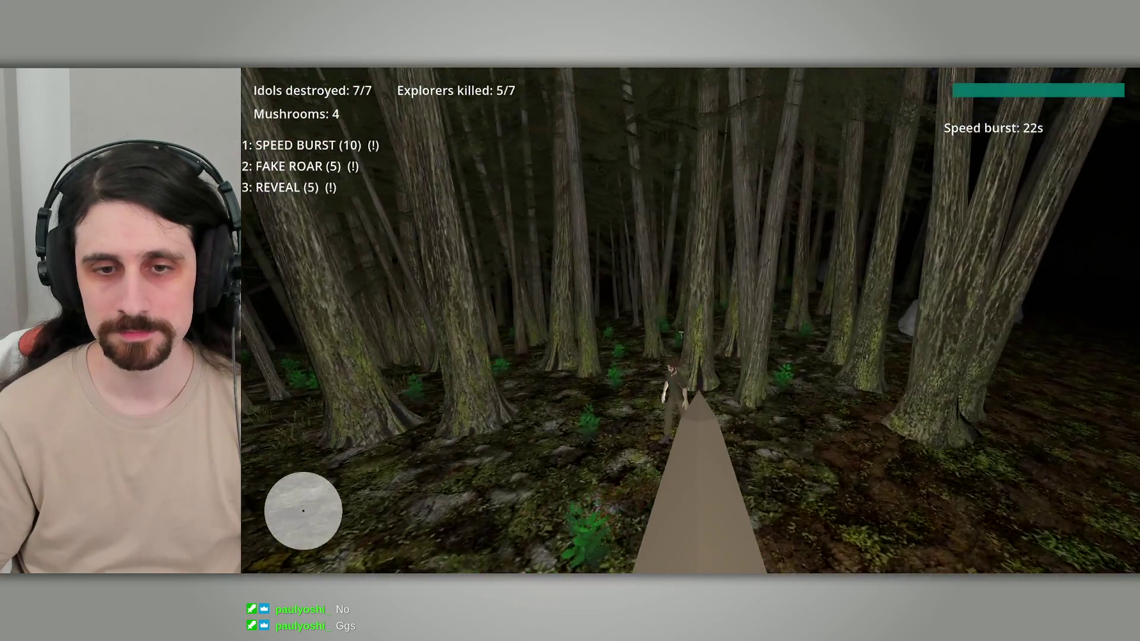
key(w)
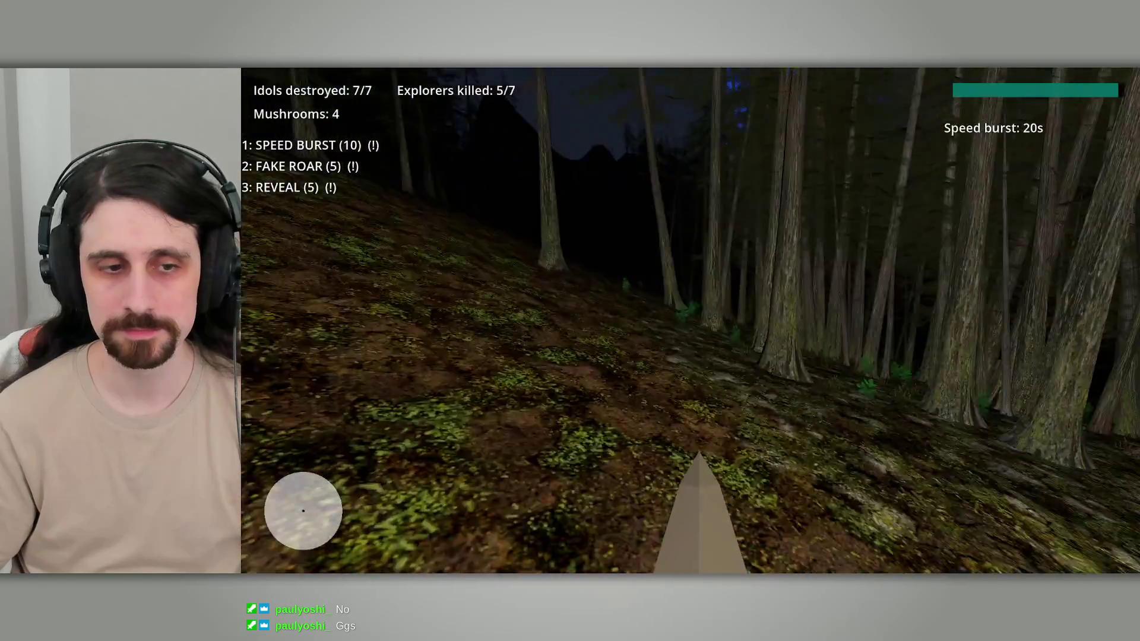
key(w)
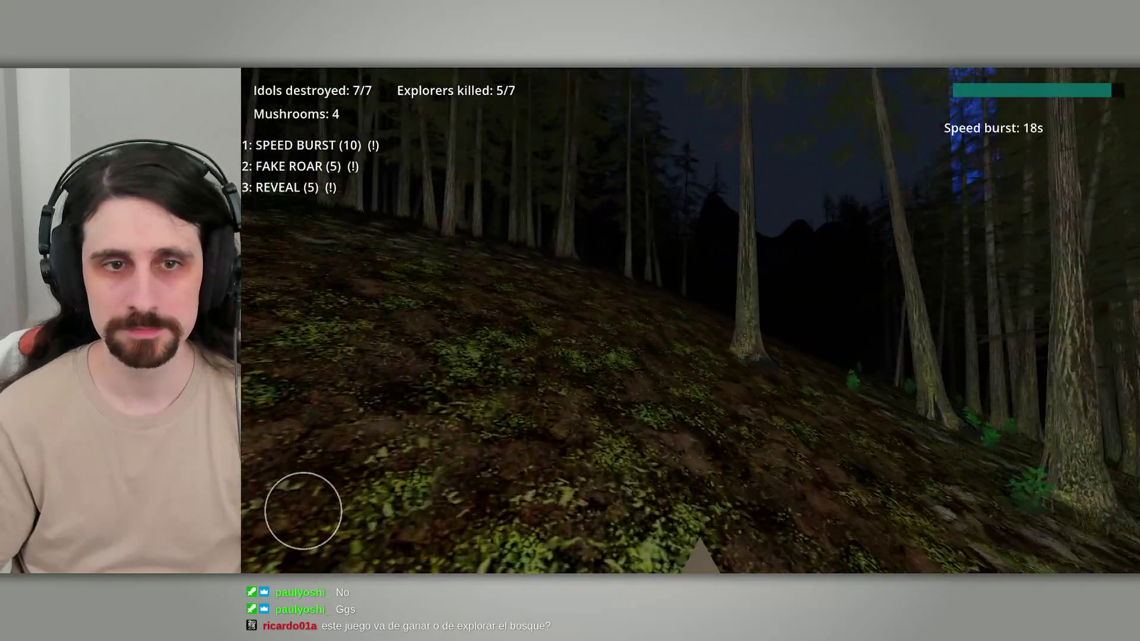
Step: Sprint past the tents toward the beams and down the ravine until the burst expires
key(w)
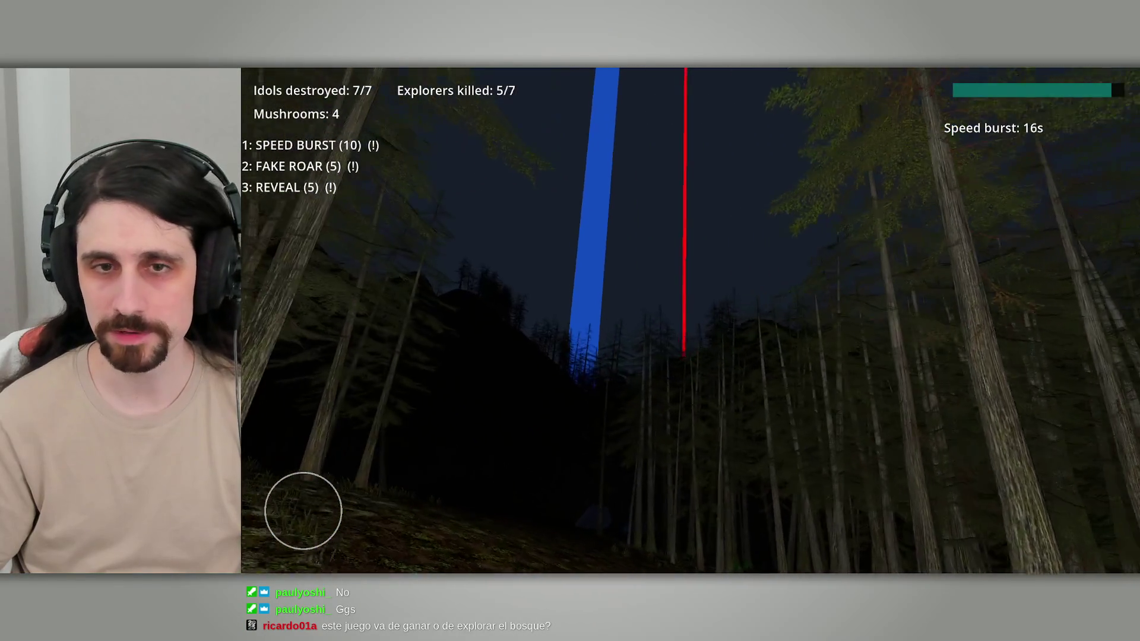
key(w)
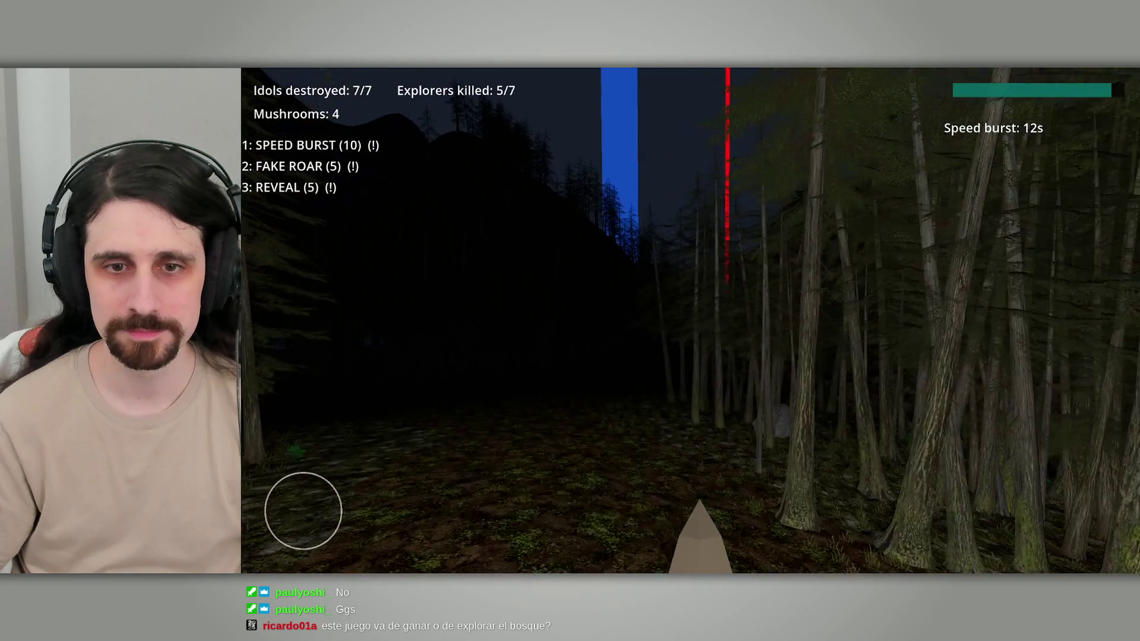
key(w)
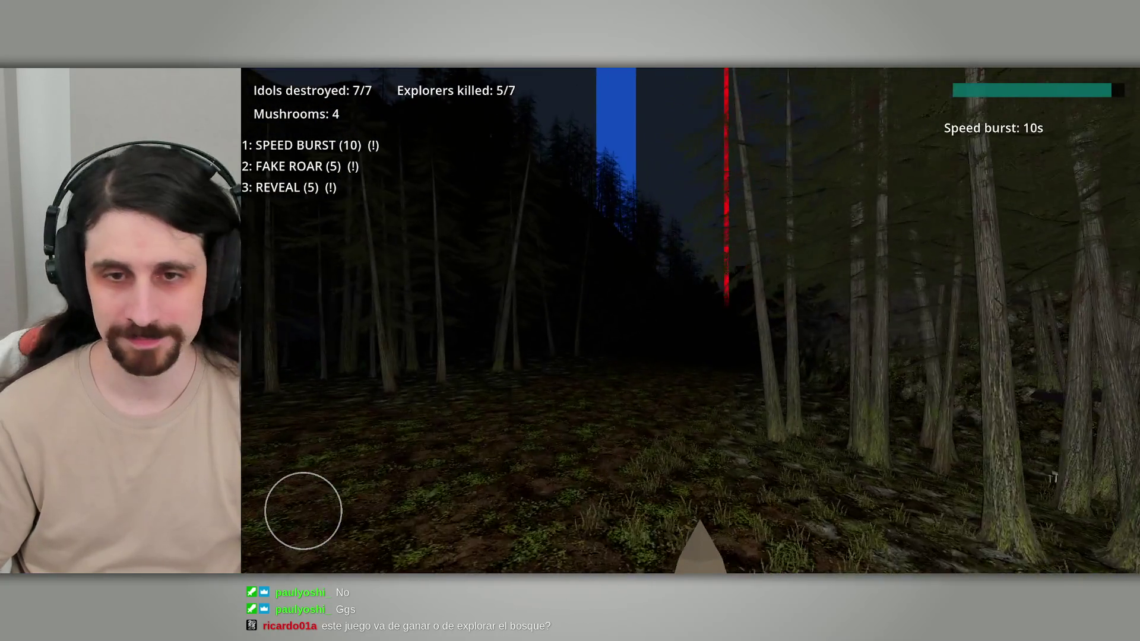
key(w)
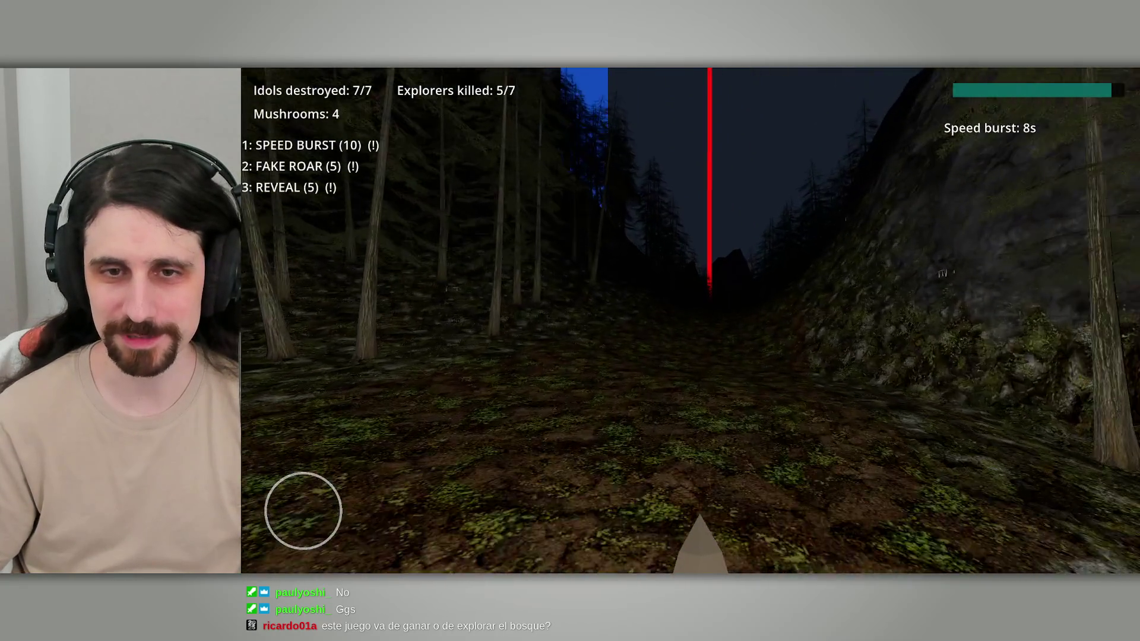
key(w)
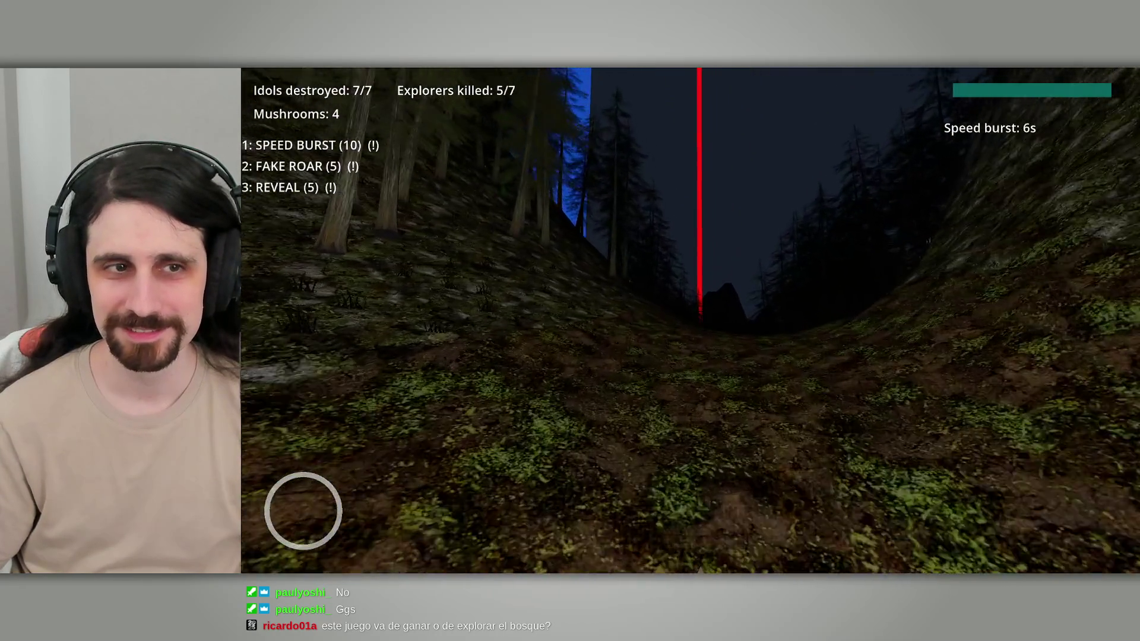
key(w)
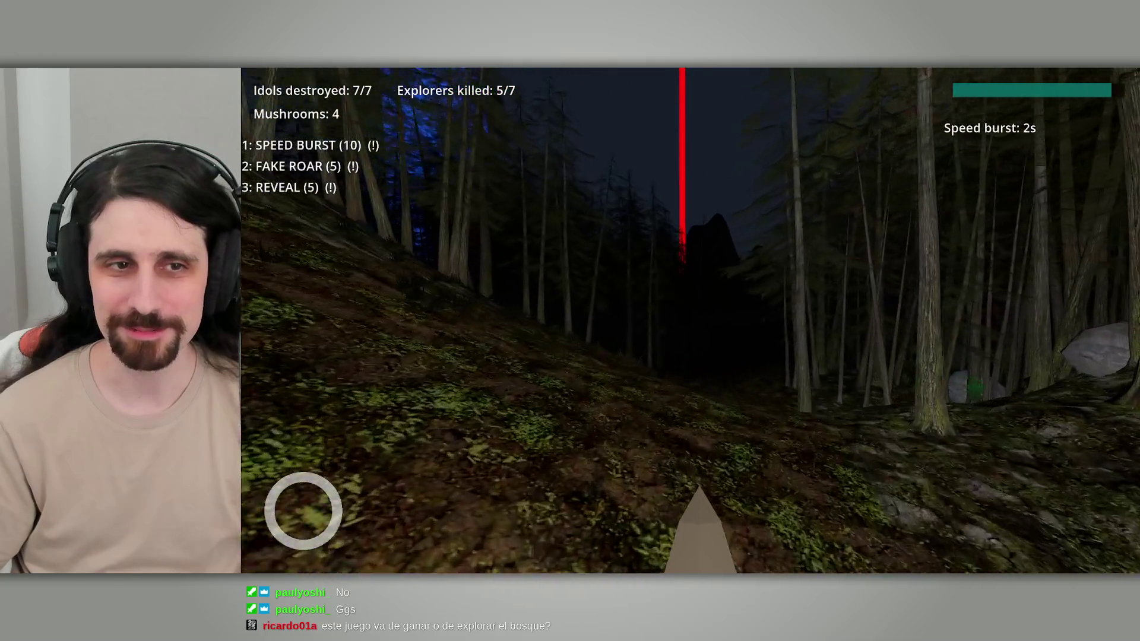
Step: Walk the beast through dense trees, picking up a mushroom and closing in on an explorer by the red beam
key(w)
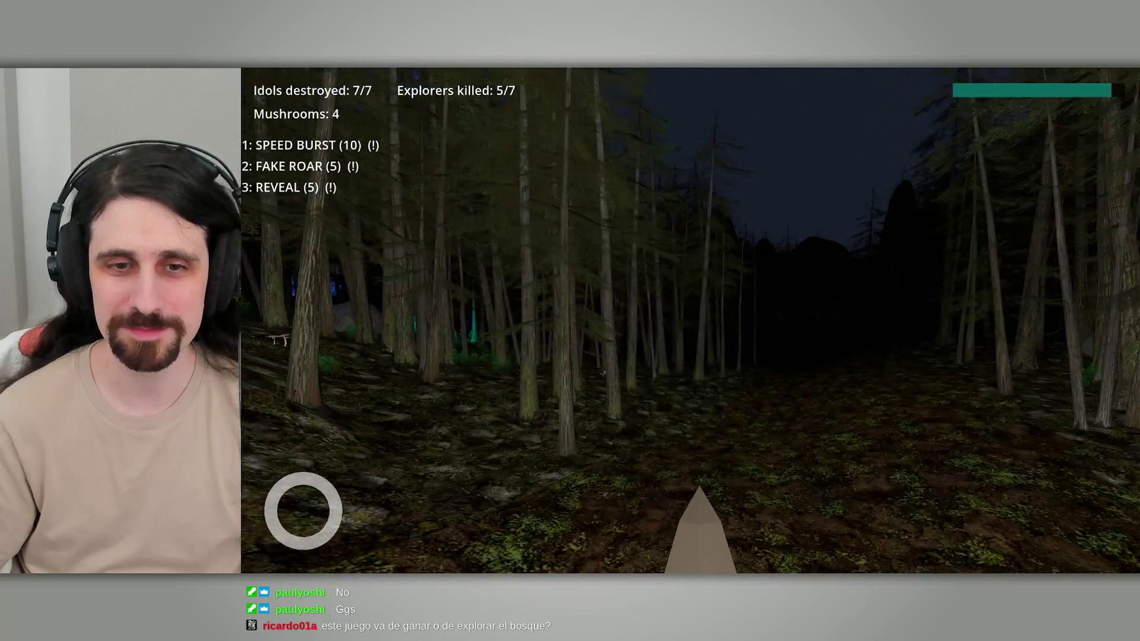
key(w)
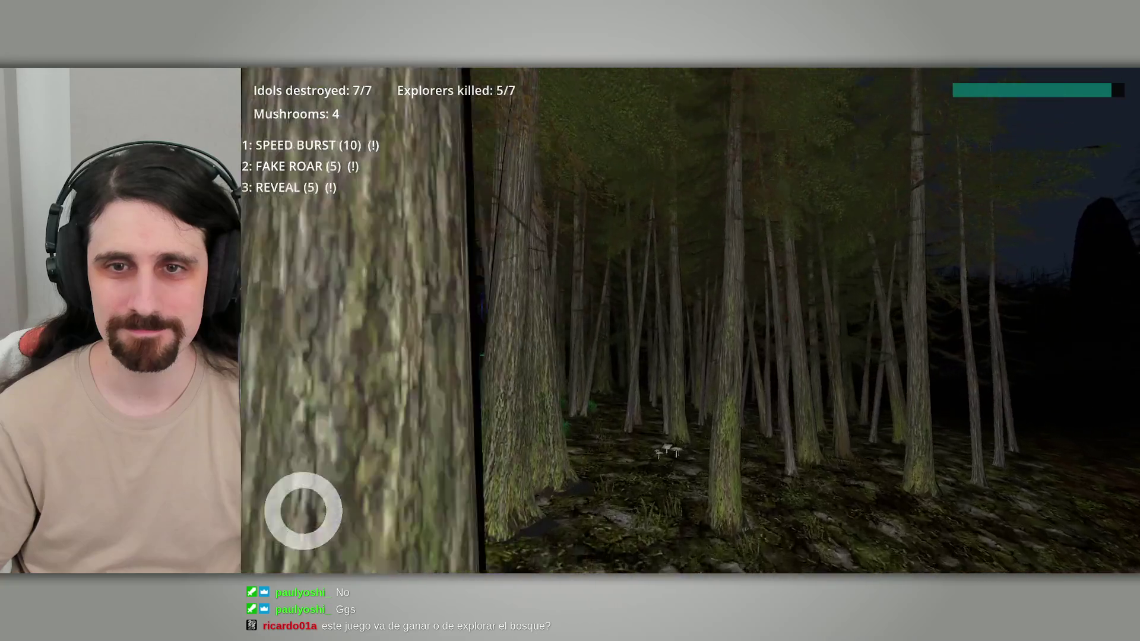
key(w)
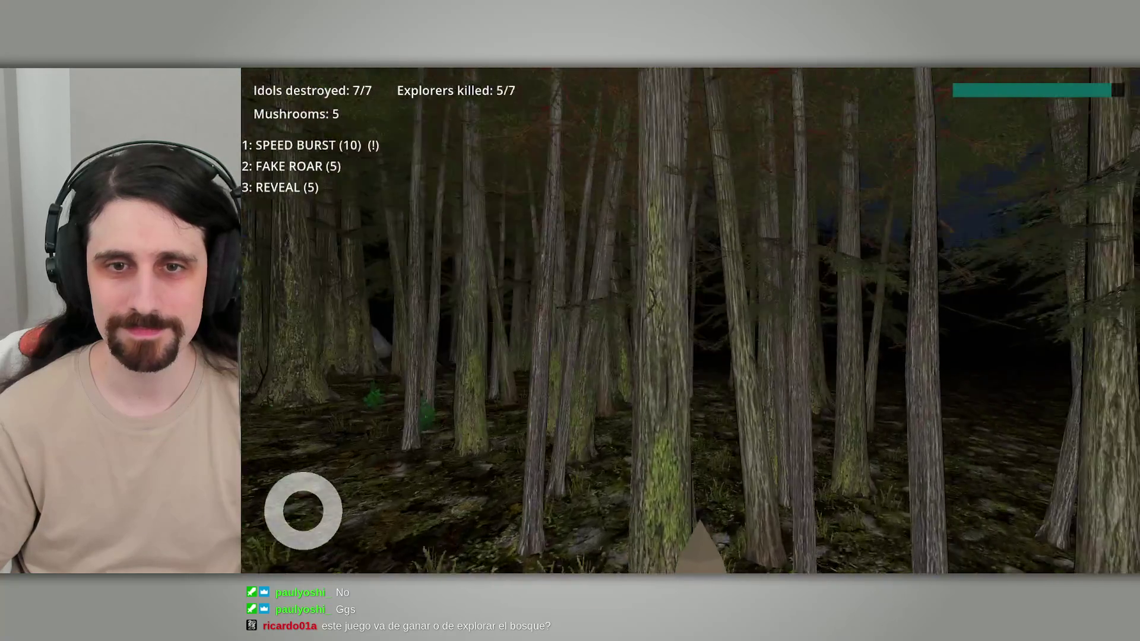
key(w)
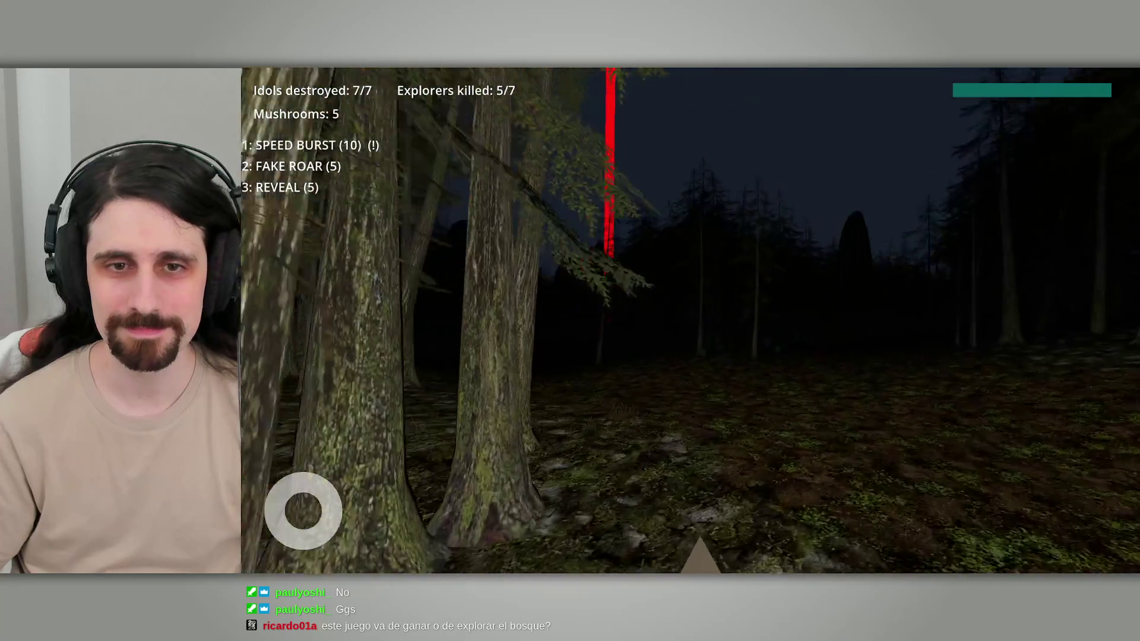
key(w)
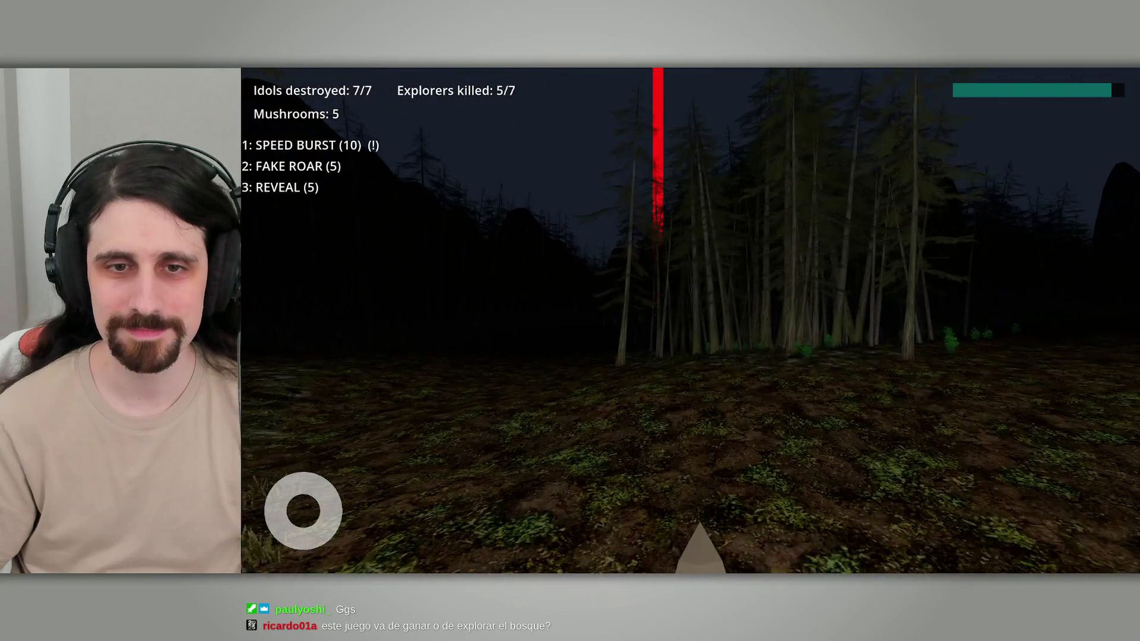
key(w)
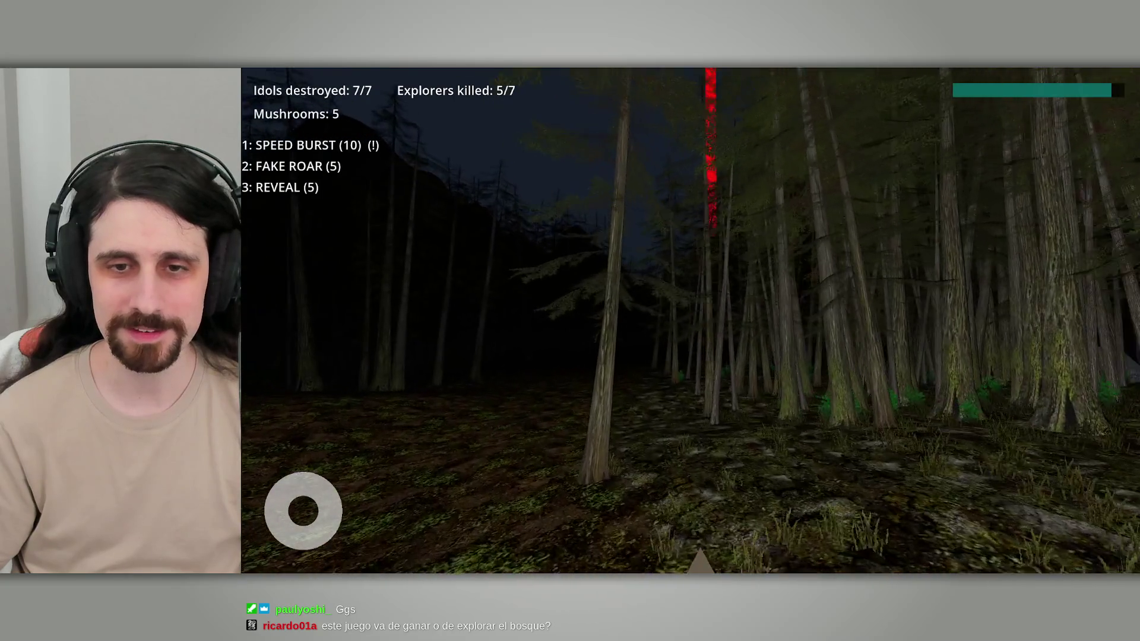
key(w)
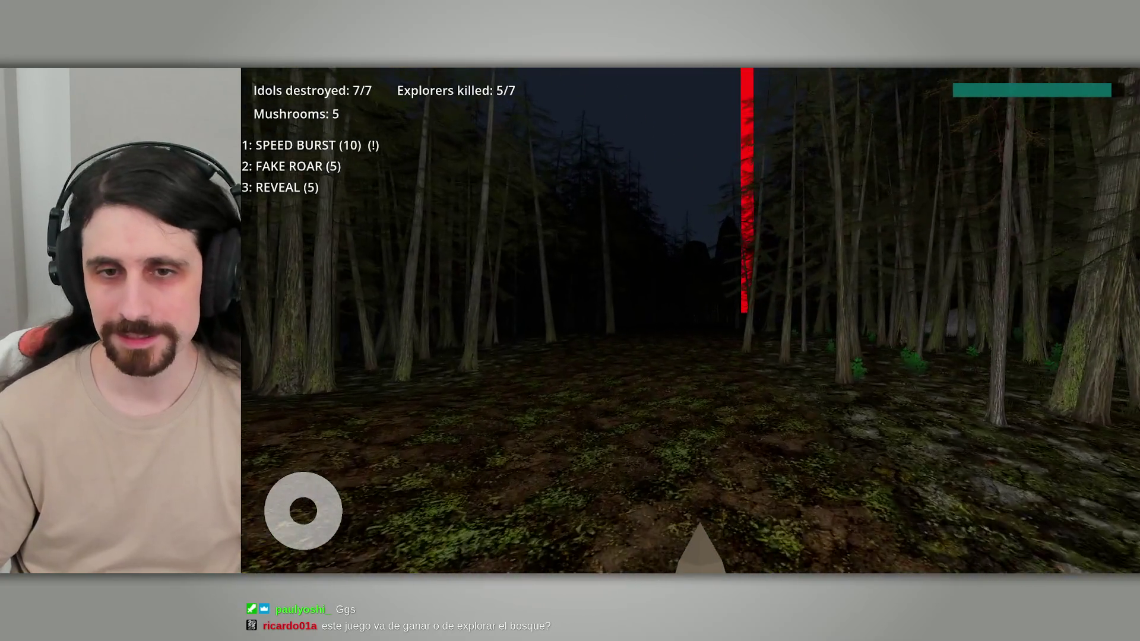
key(w)
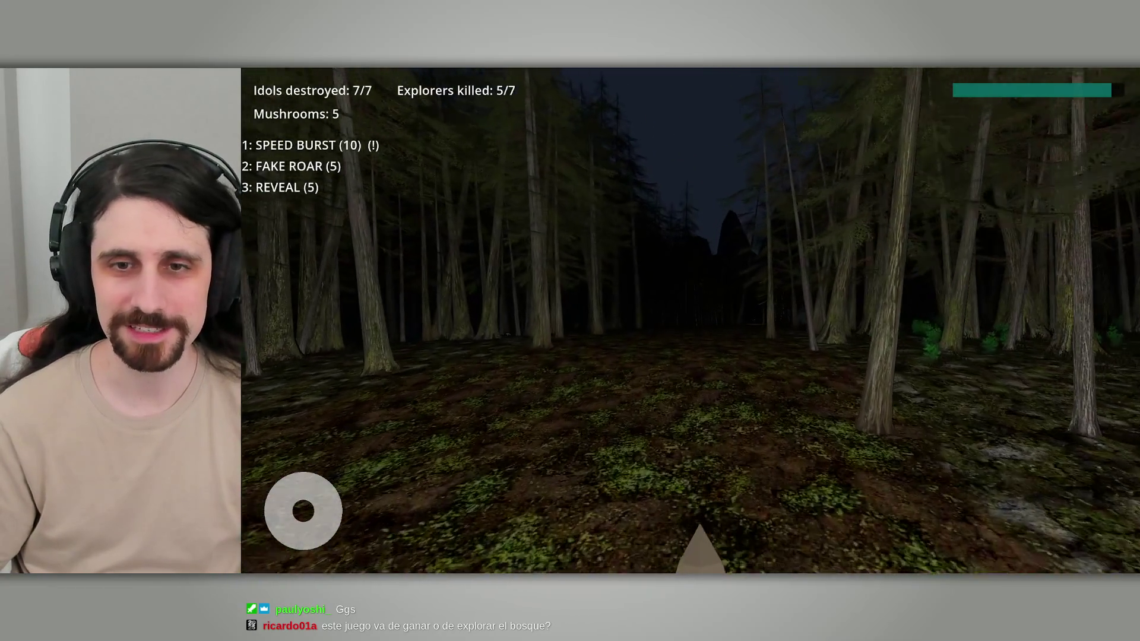
key(w)
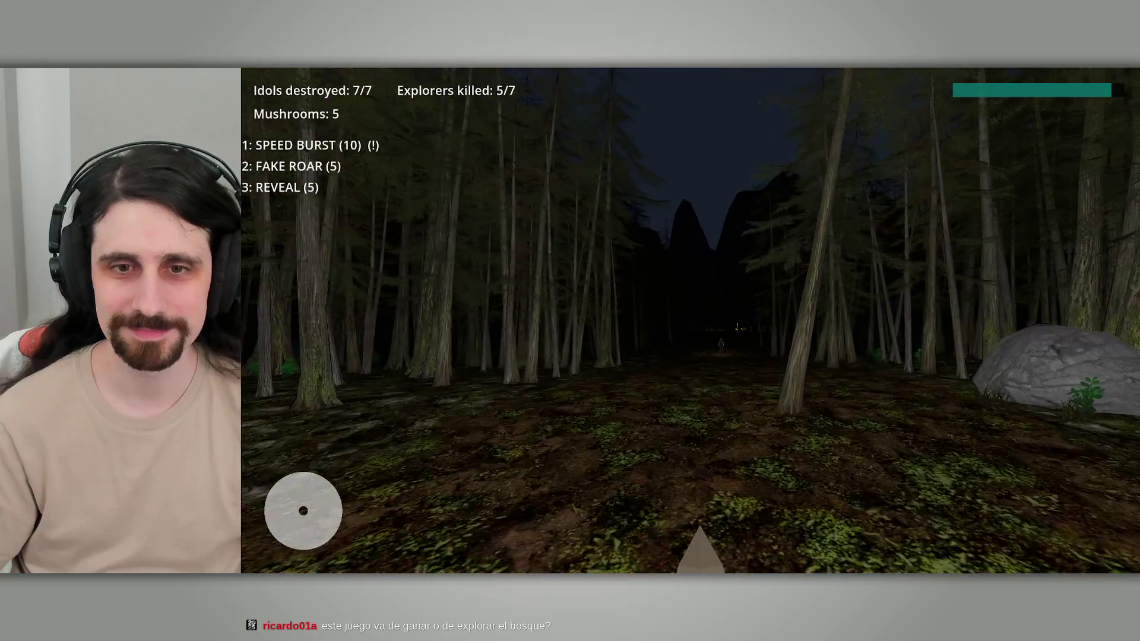
key(w)
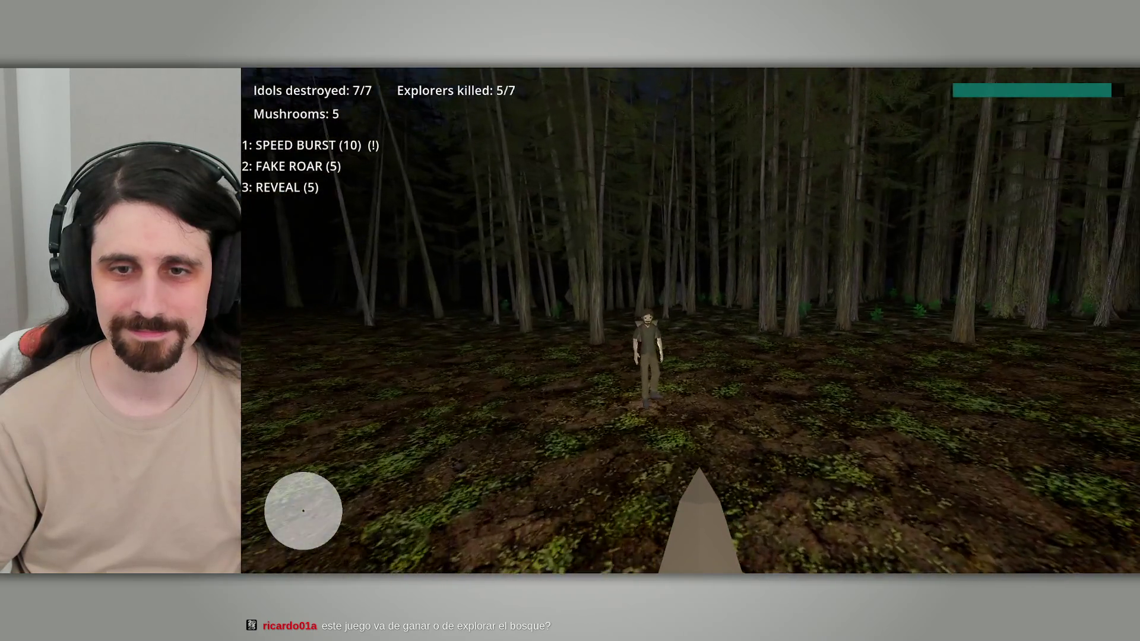
Step: Keep roaming the forest toward the distant campfire, briefly bringing up and dismissing the desktop launcher
key(w)
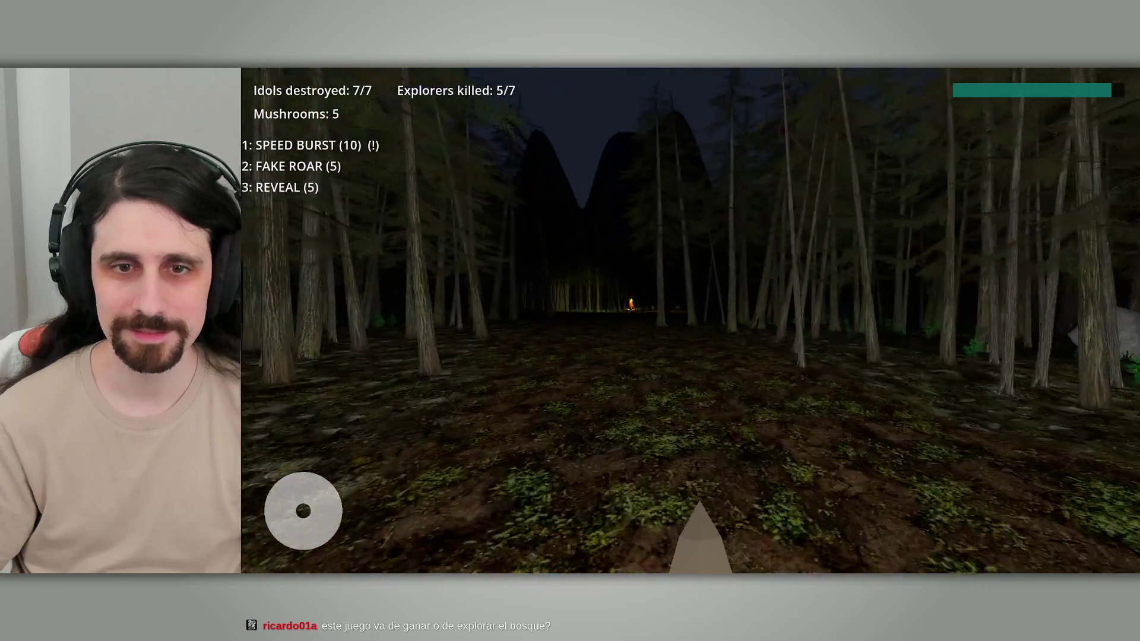
key(w)
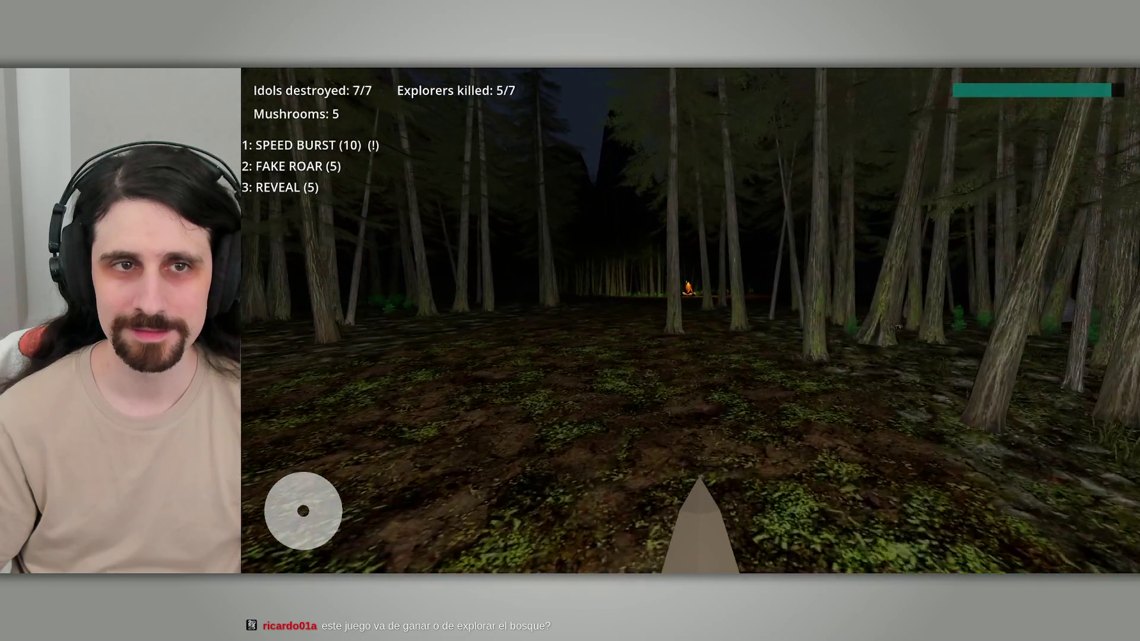
key(w)
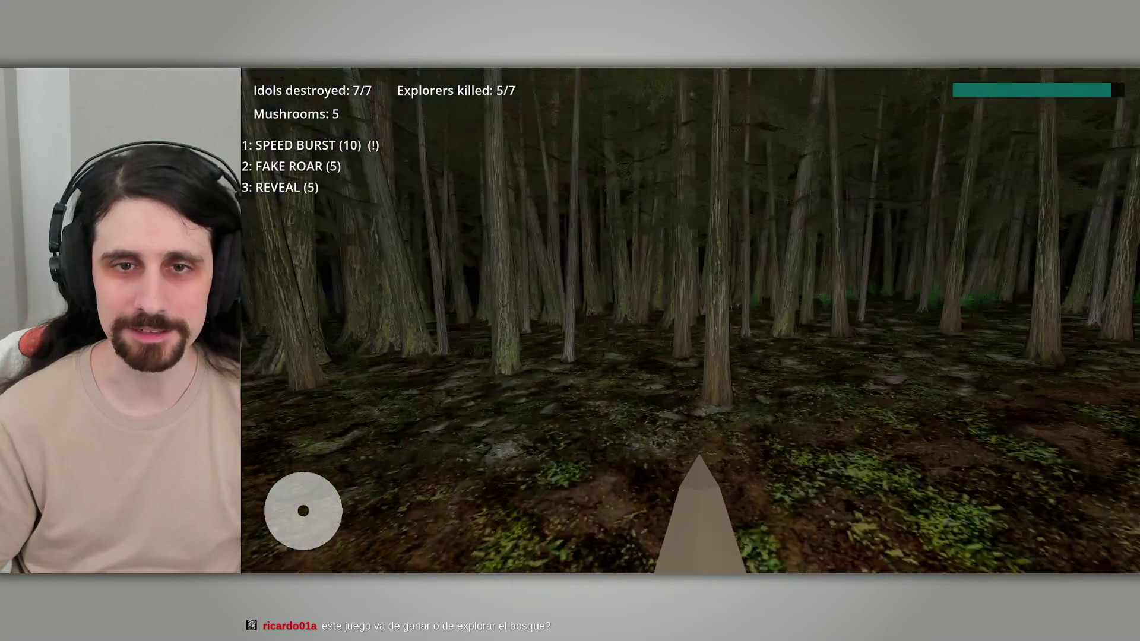
key(w)
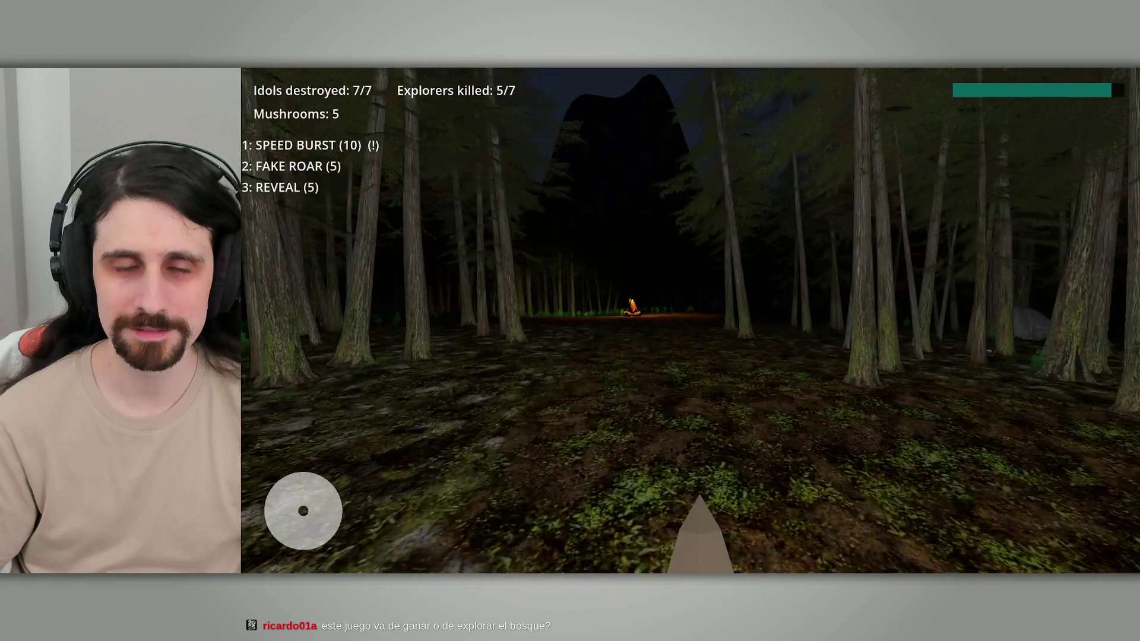
key(w)
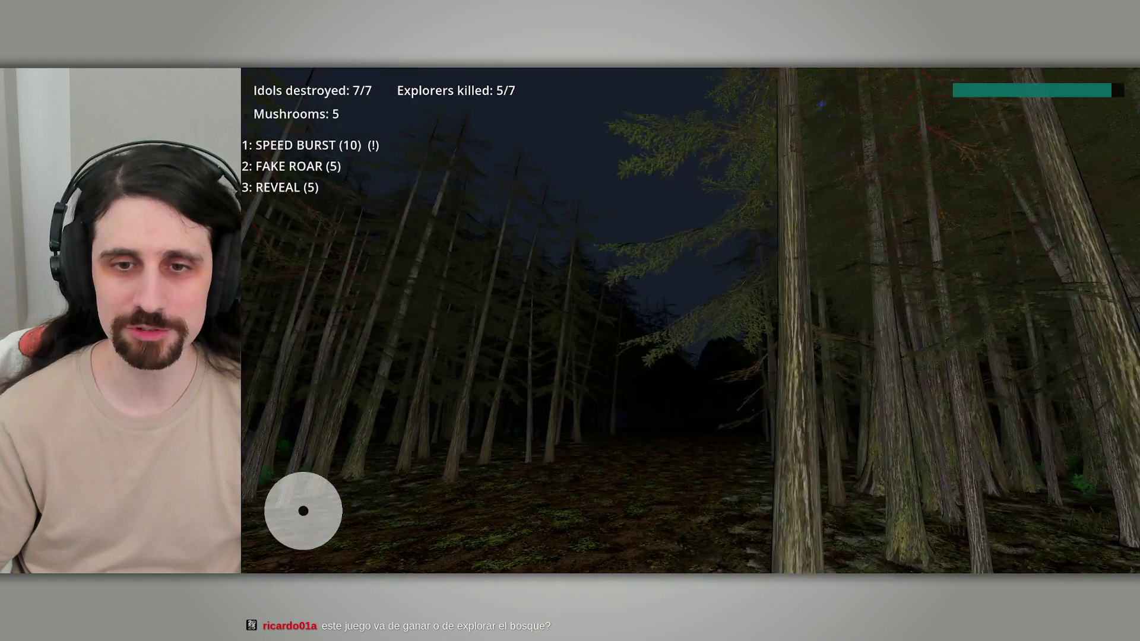
key(w)
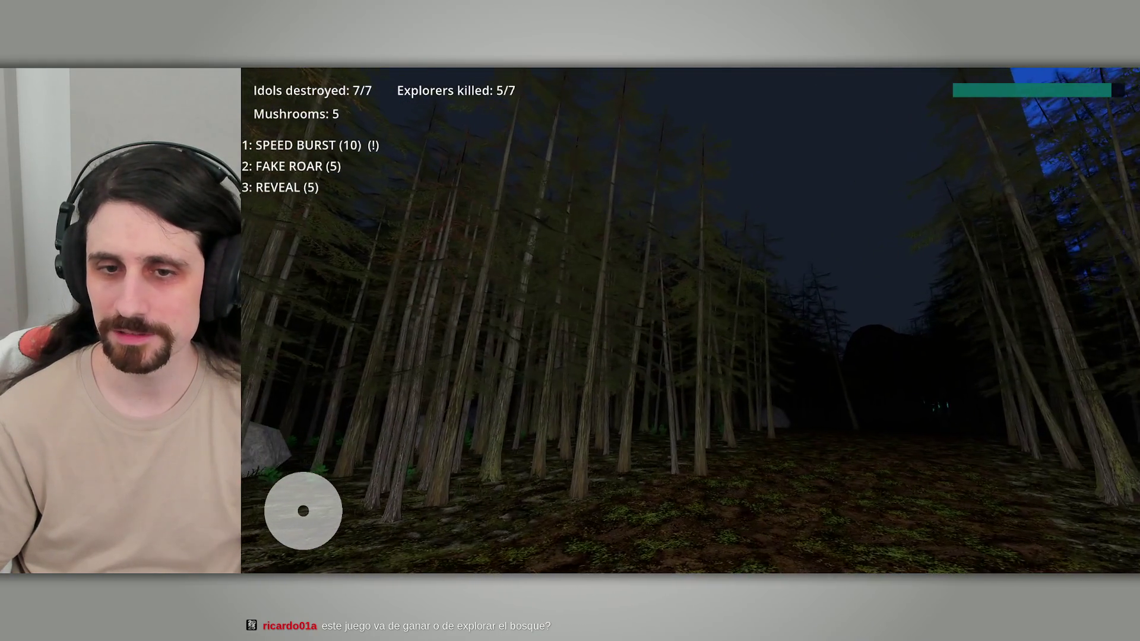
key(w)
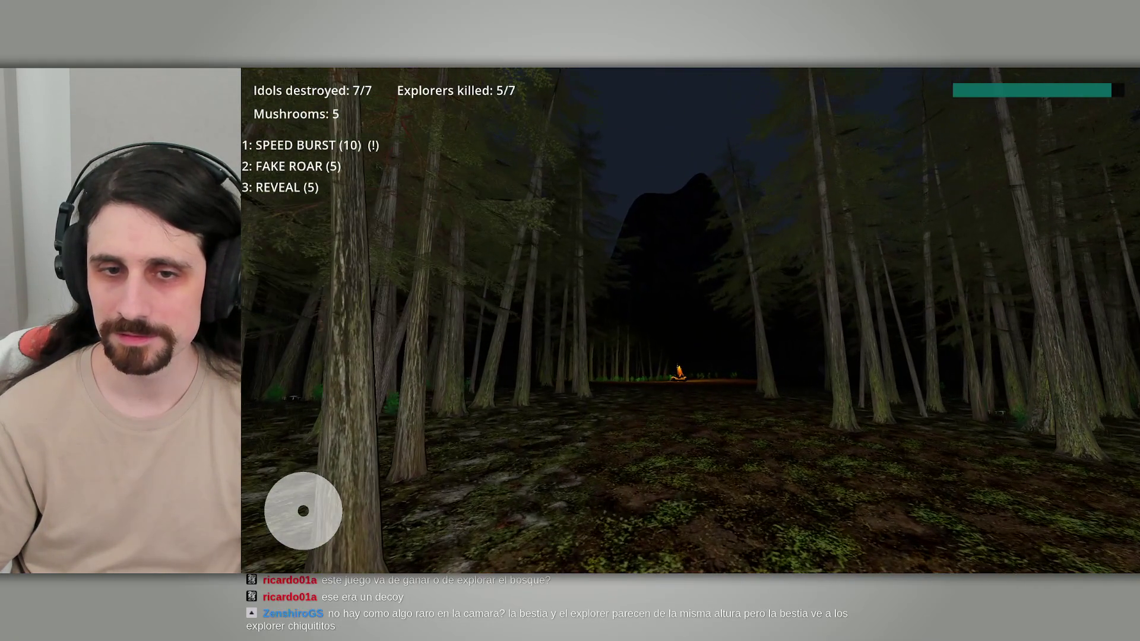
key(w)
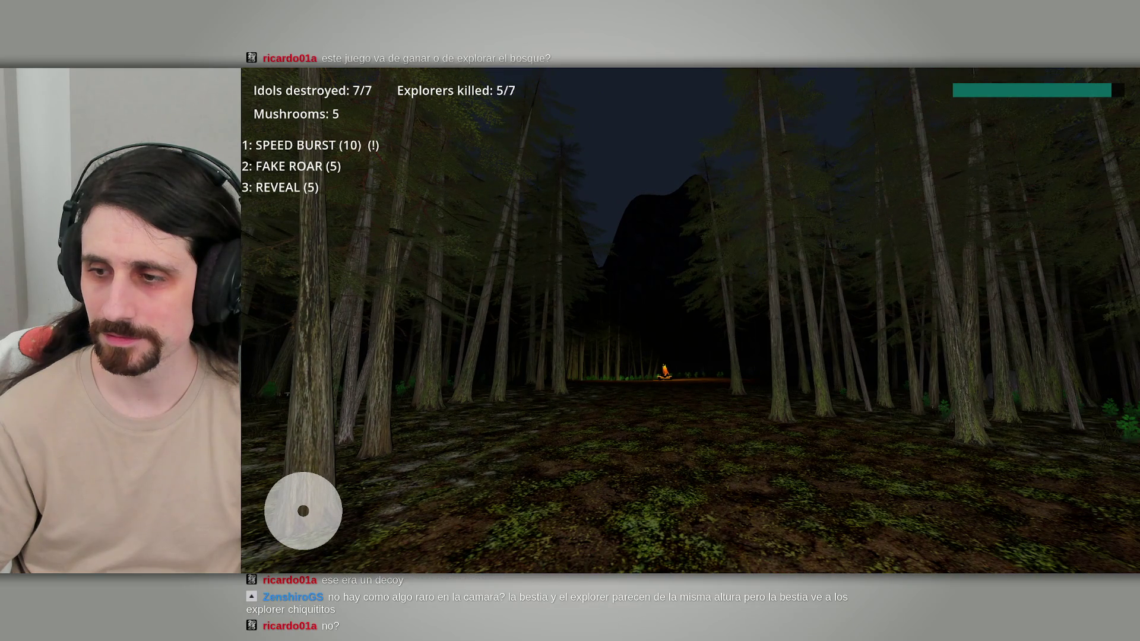
key(w)
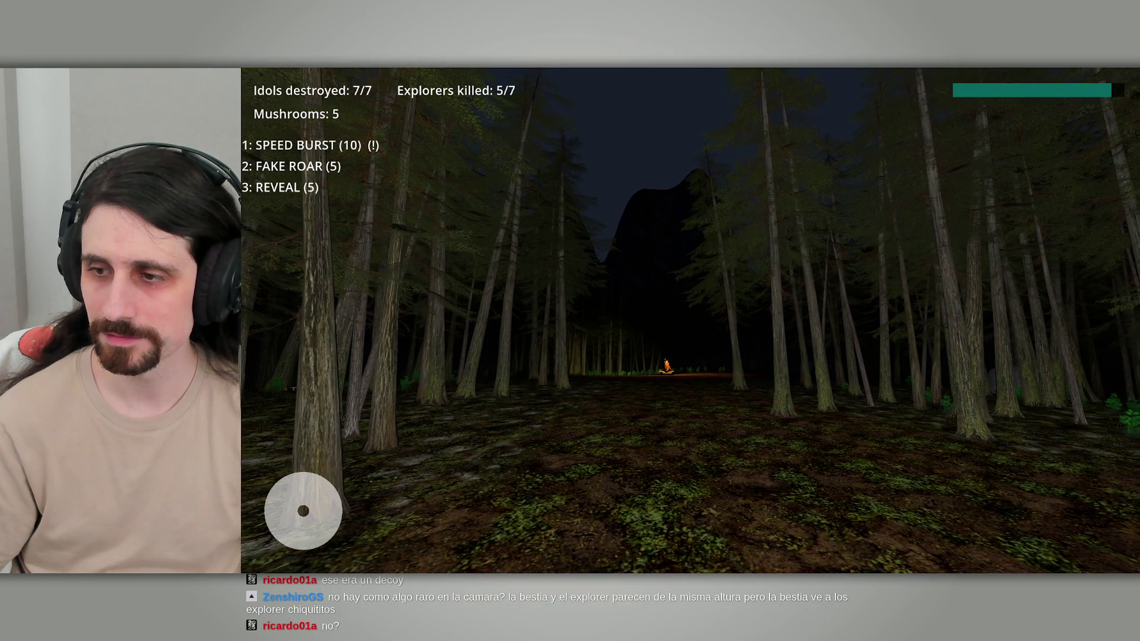
key(w)
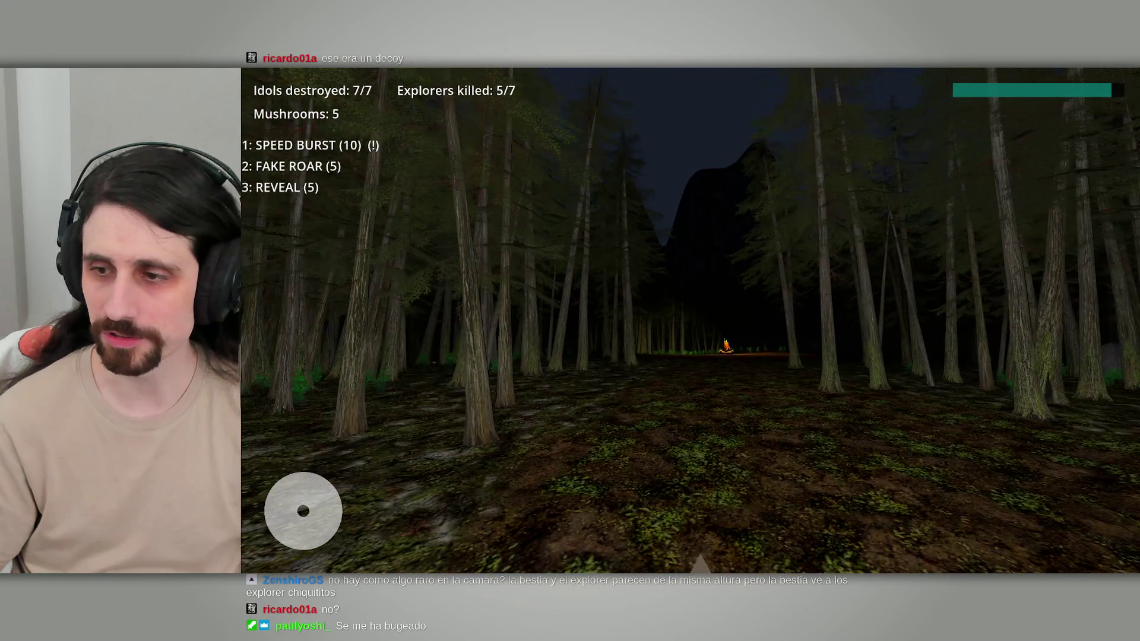
key(w)
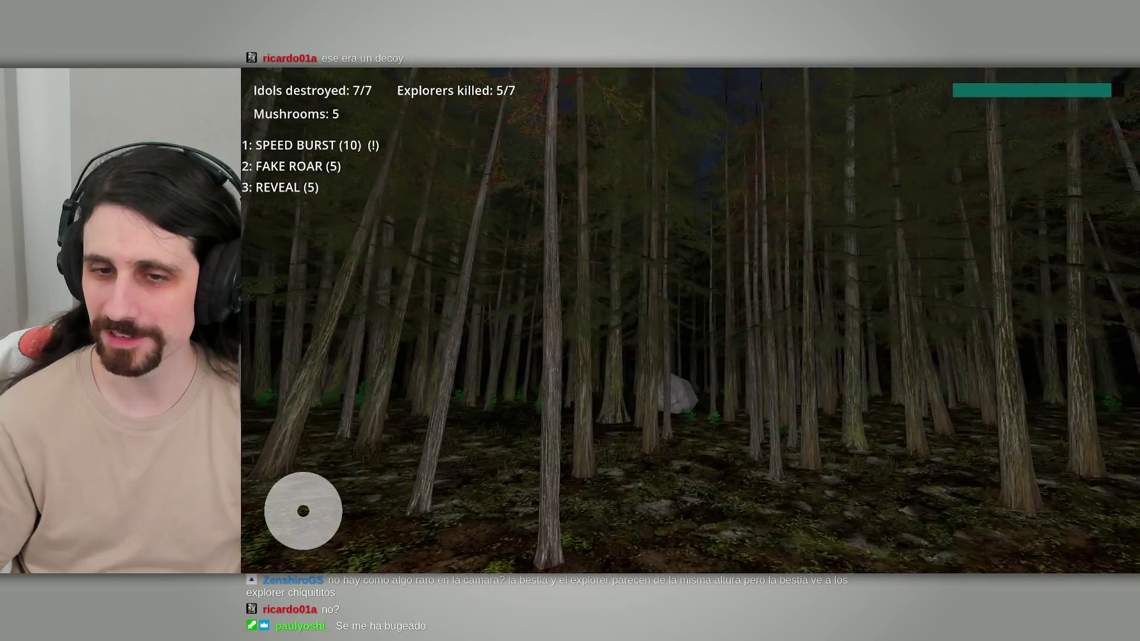
key(w)
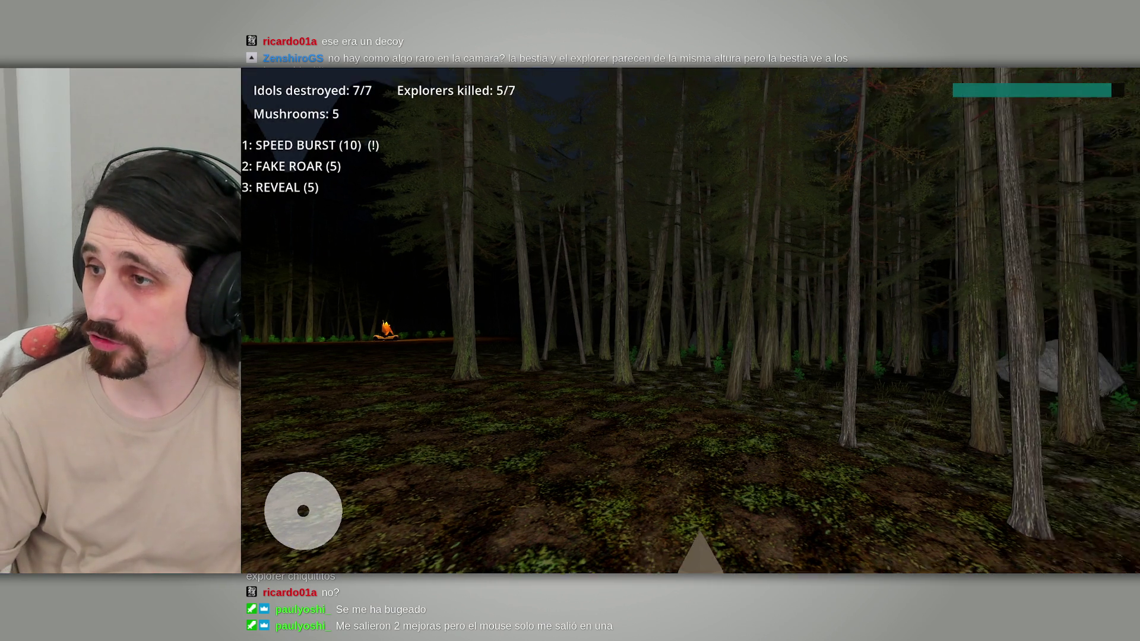
key(super)
key(Escape)
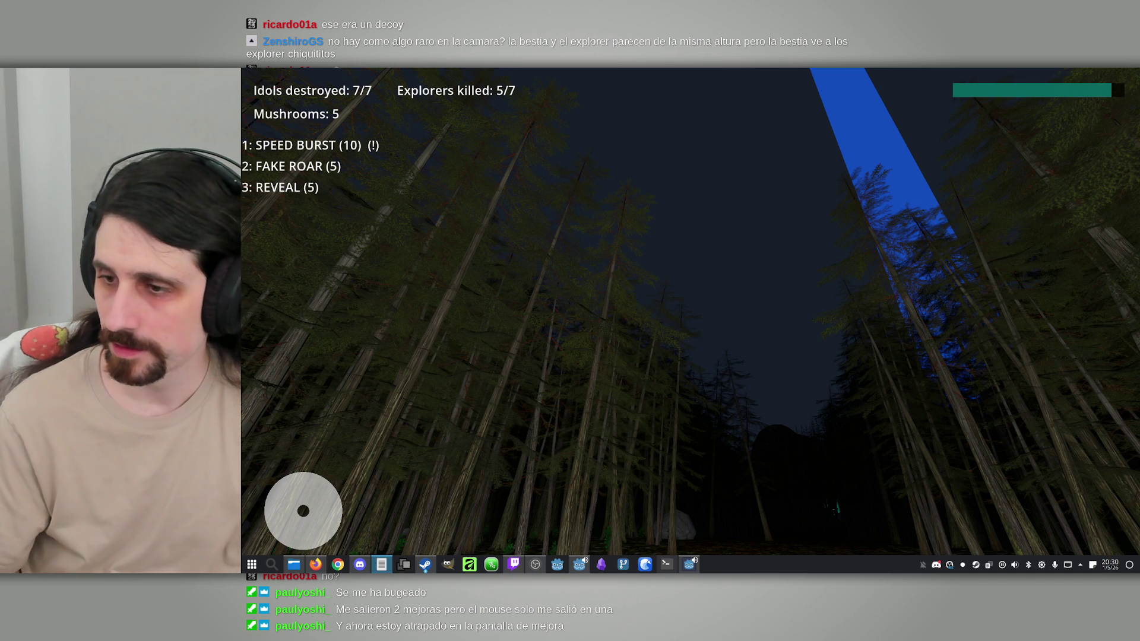
Step: Keep walking the beast forward through the forest, dismissing the launcher when it pops up
mouse_move(655, 472)
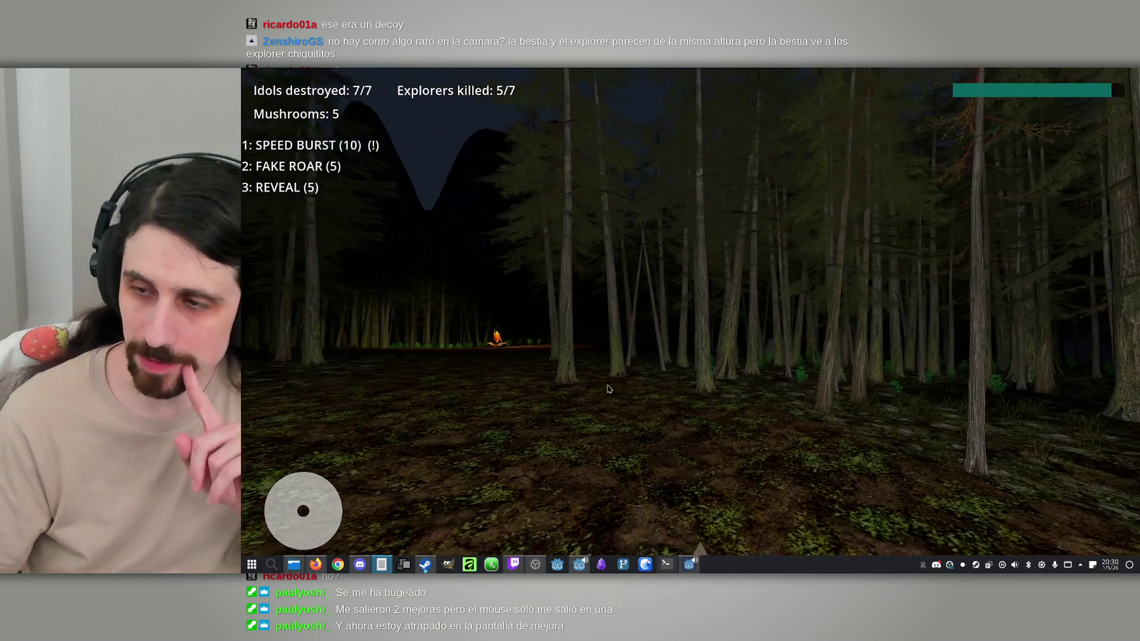
mouse_move(606, 389)
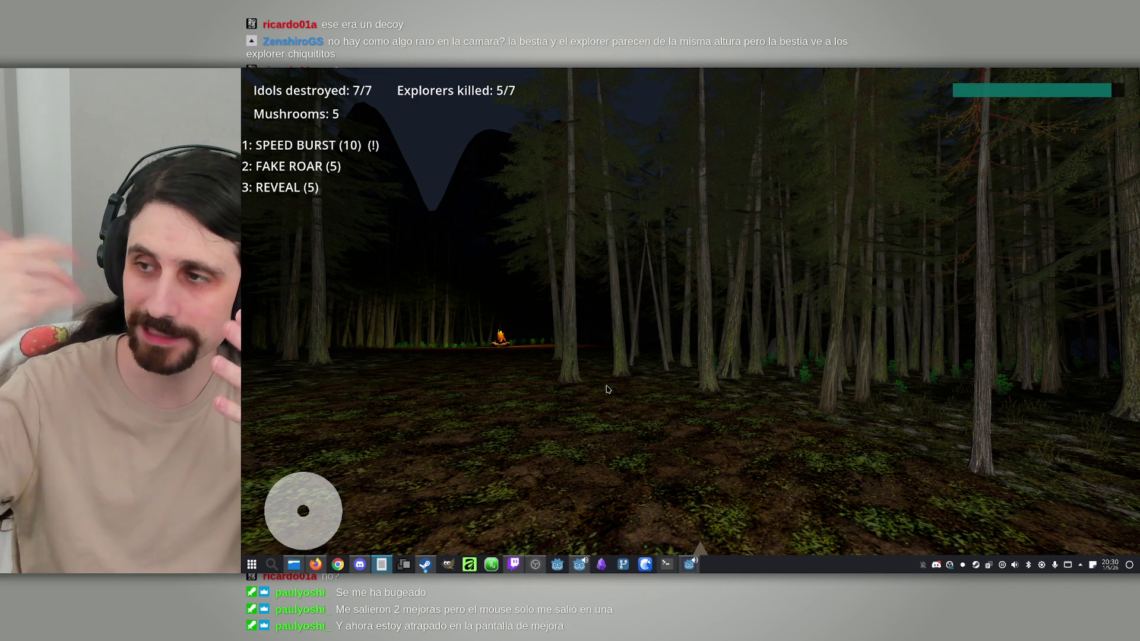
key(w)
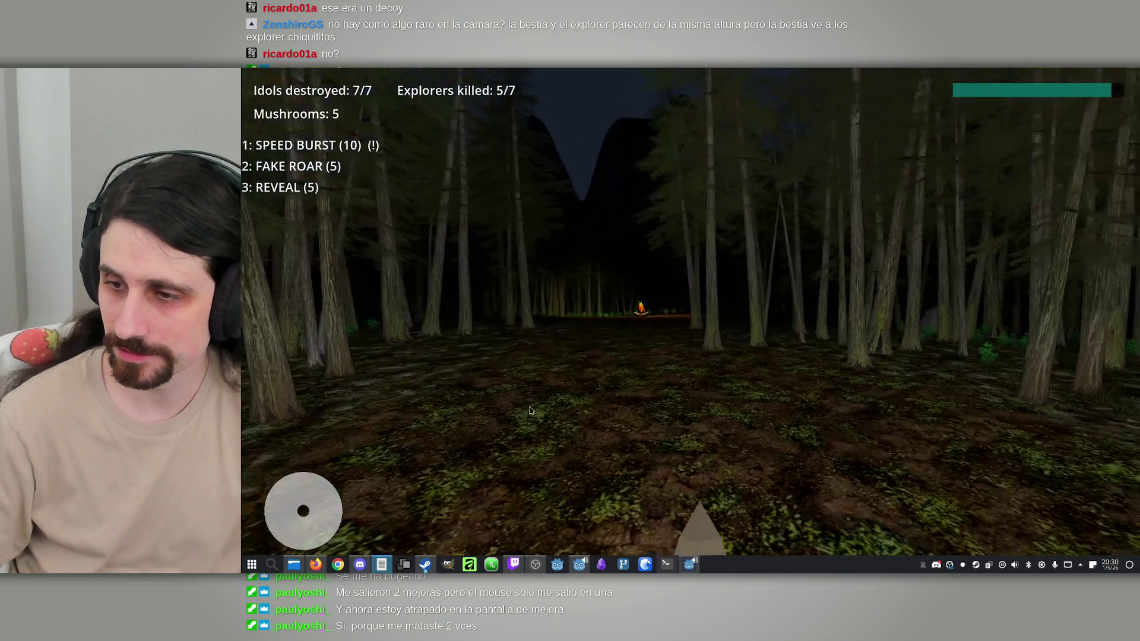
key(super)
key(Escape)
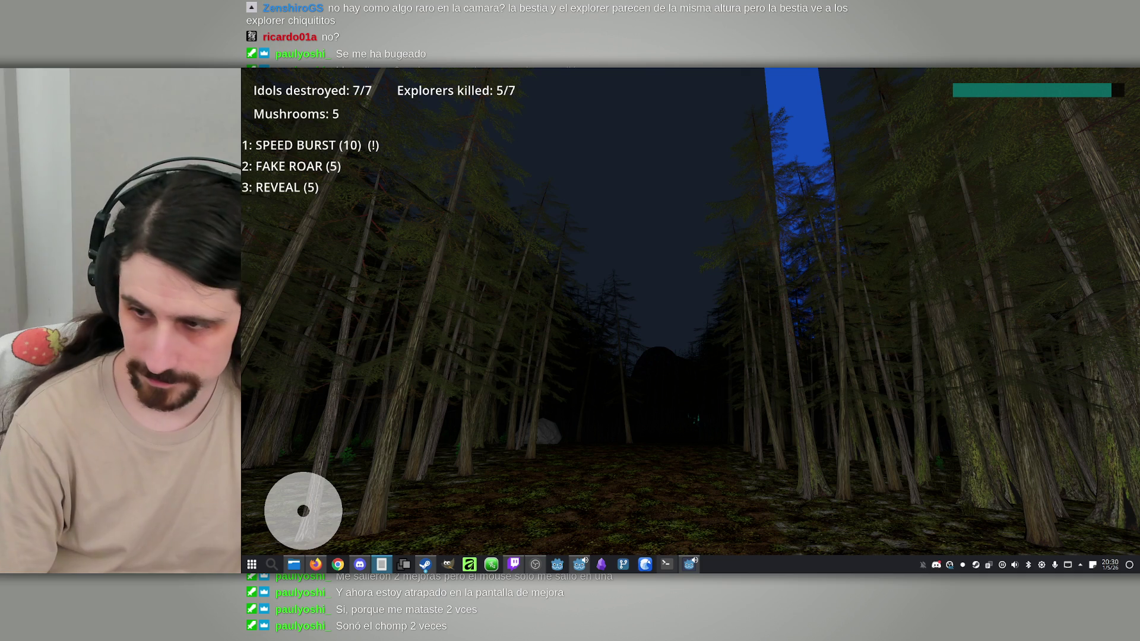
key(w)
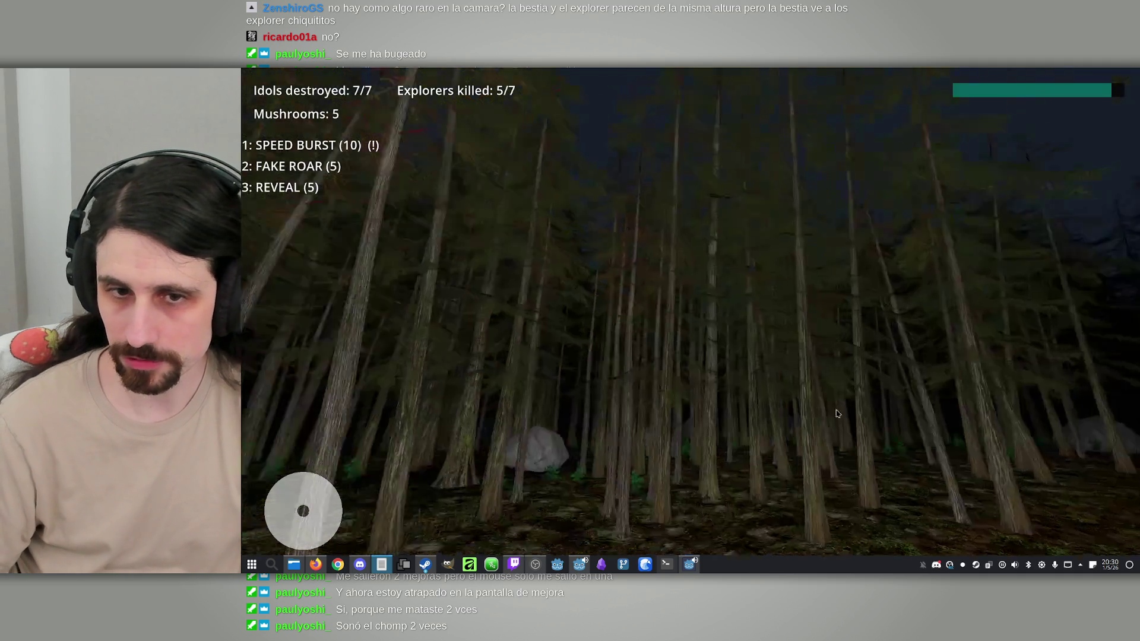
key(w)
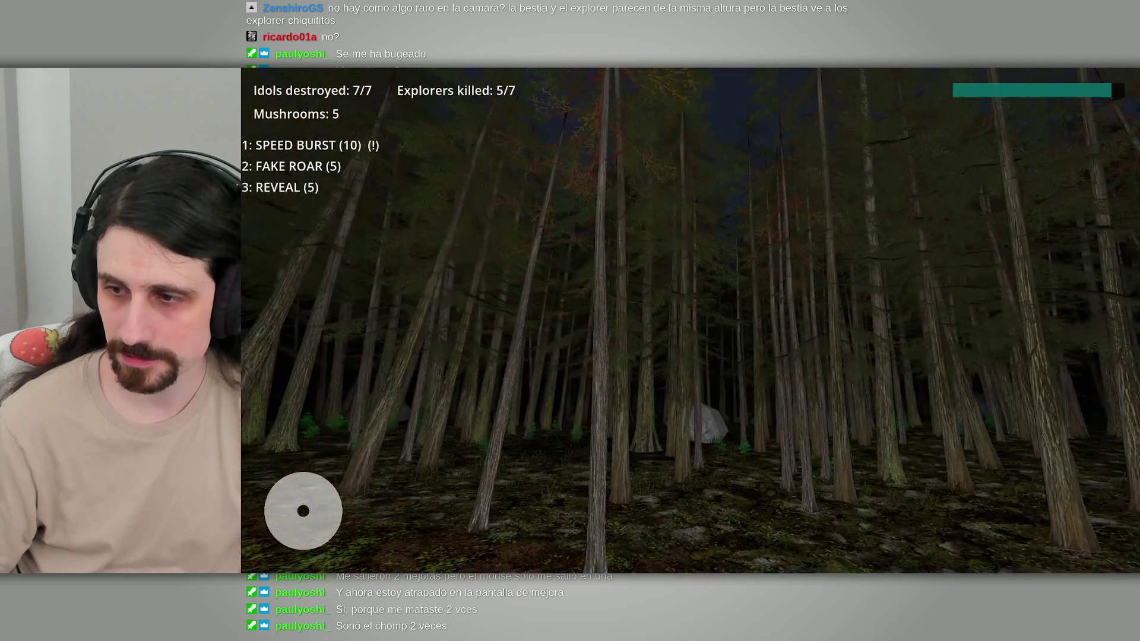
key(w)
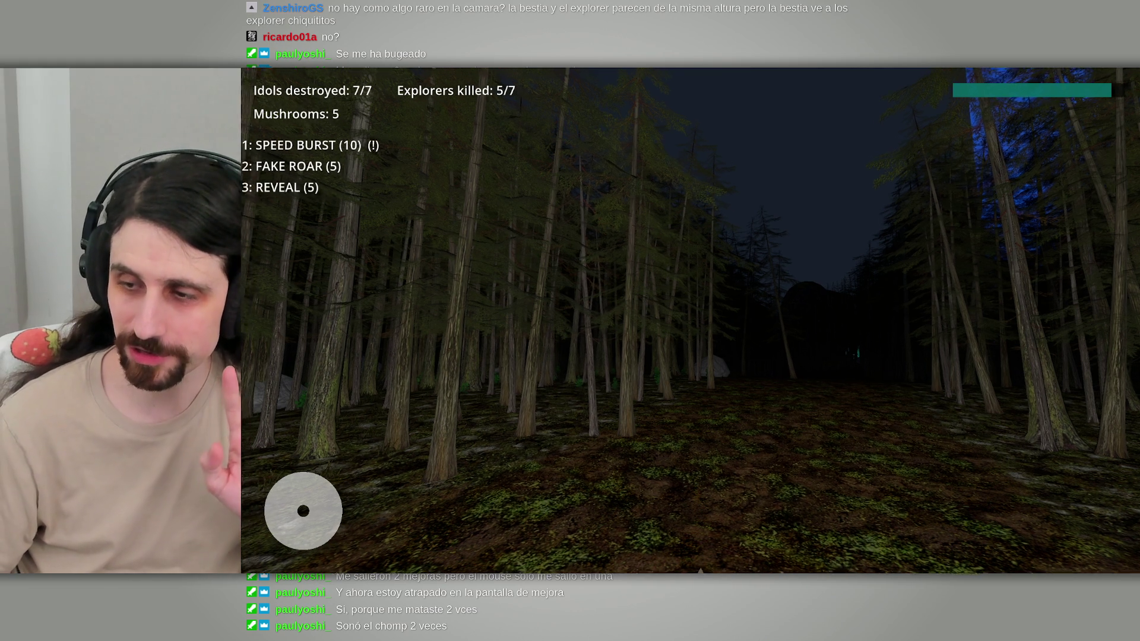
key(w)
key(w)
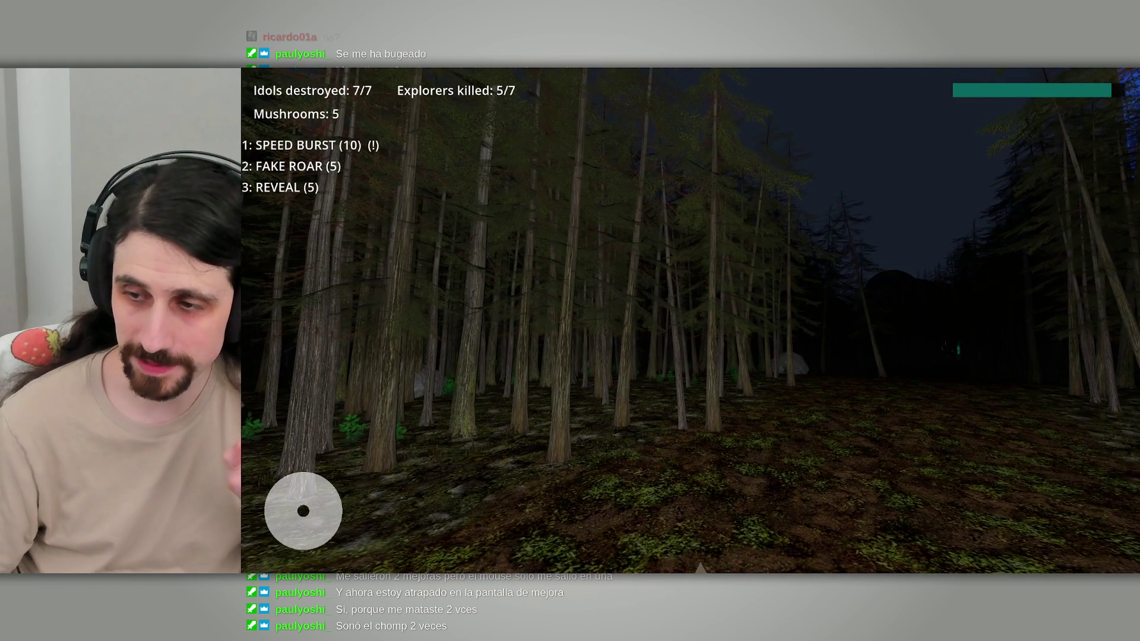
key(w)
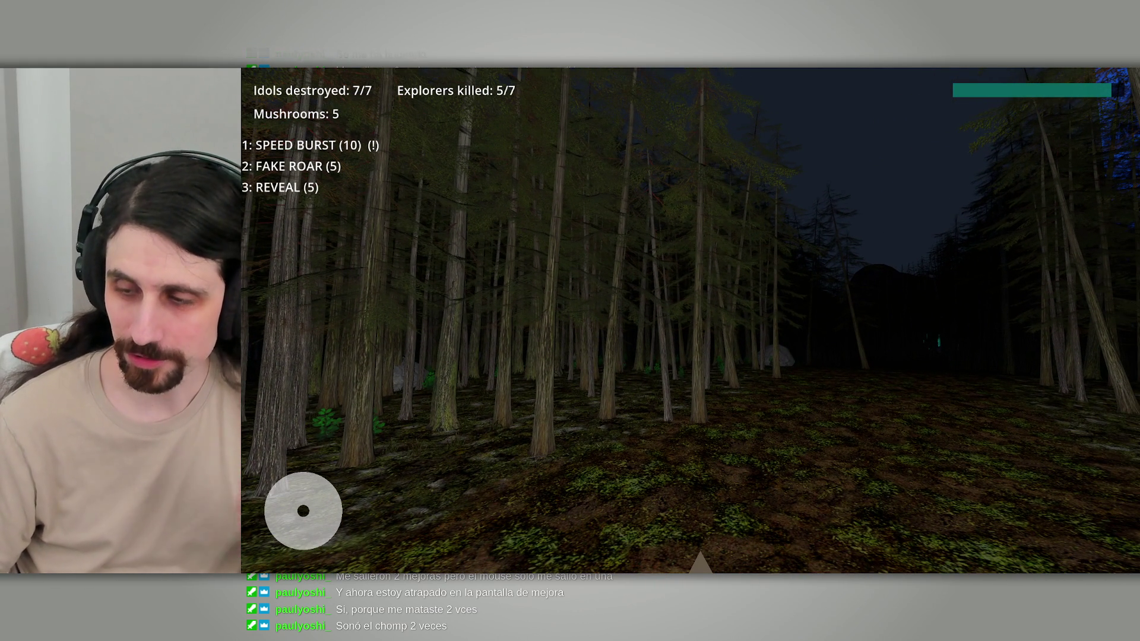
key(w)
key(w)
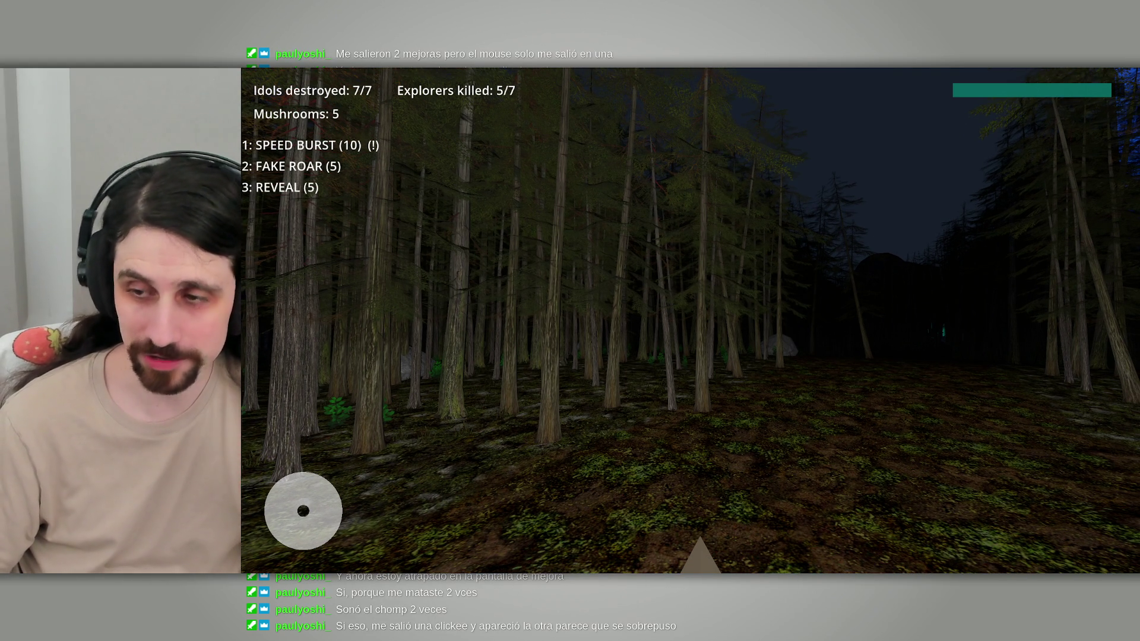
Step: Turn right and advance into the dark clearing, then release the mouse from the game
key(d)
key(w)
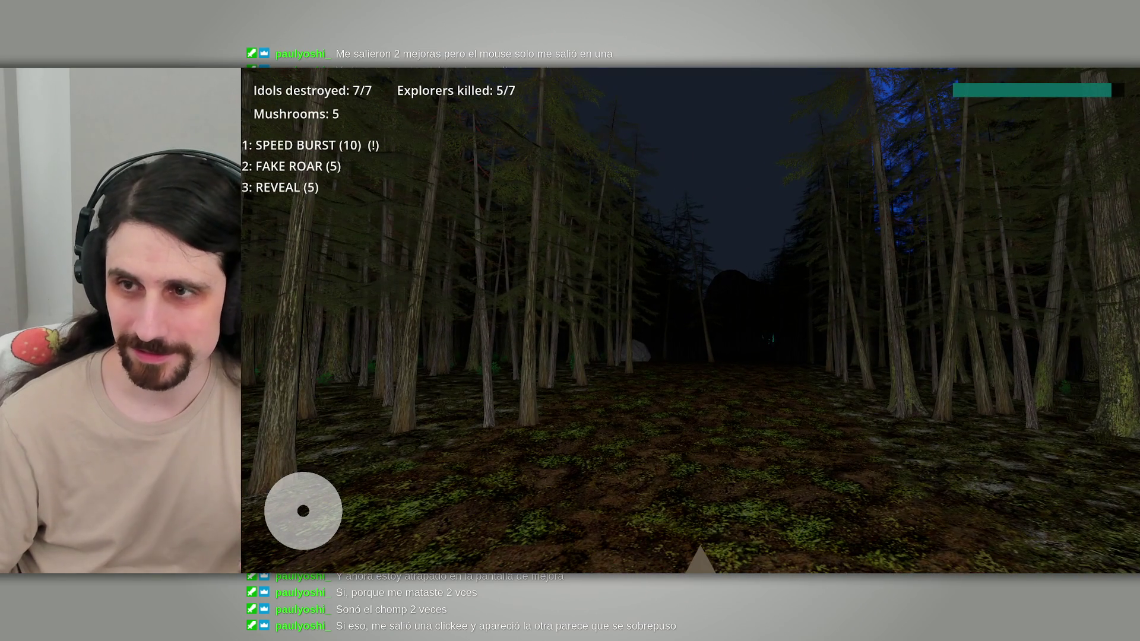
key(w)
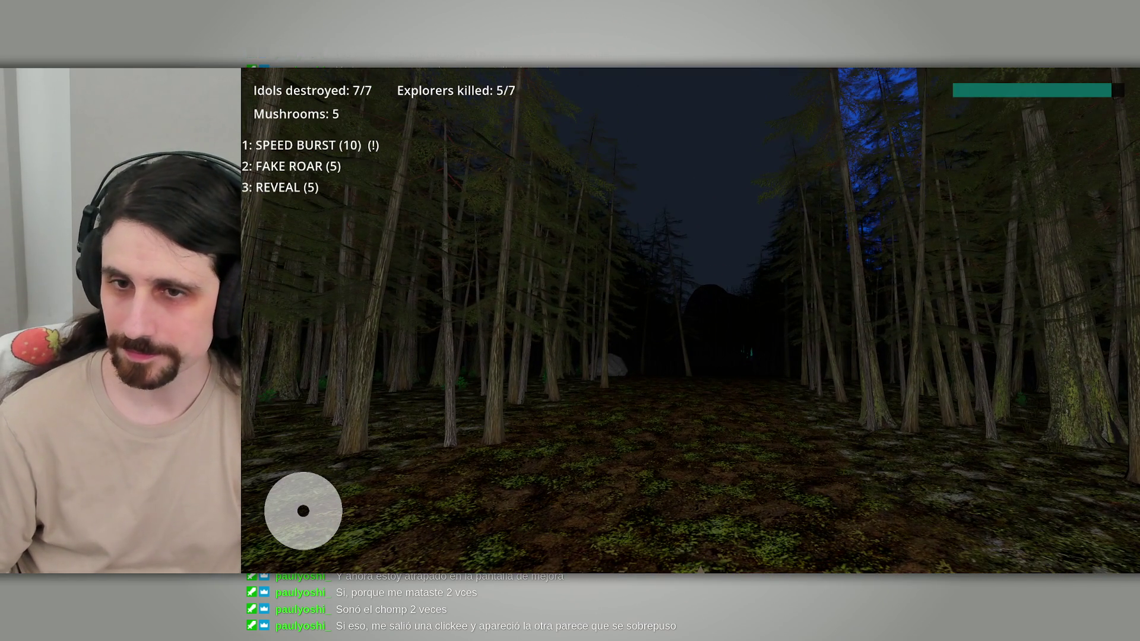
key(w)
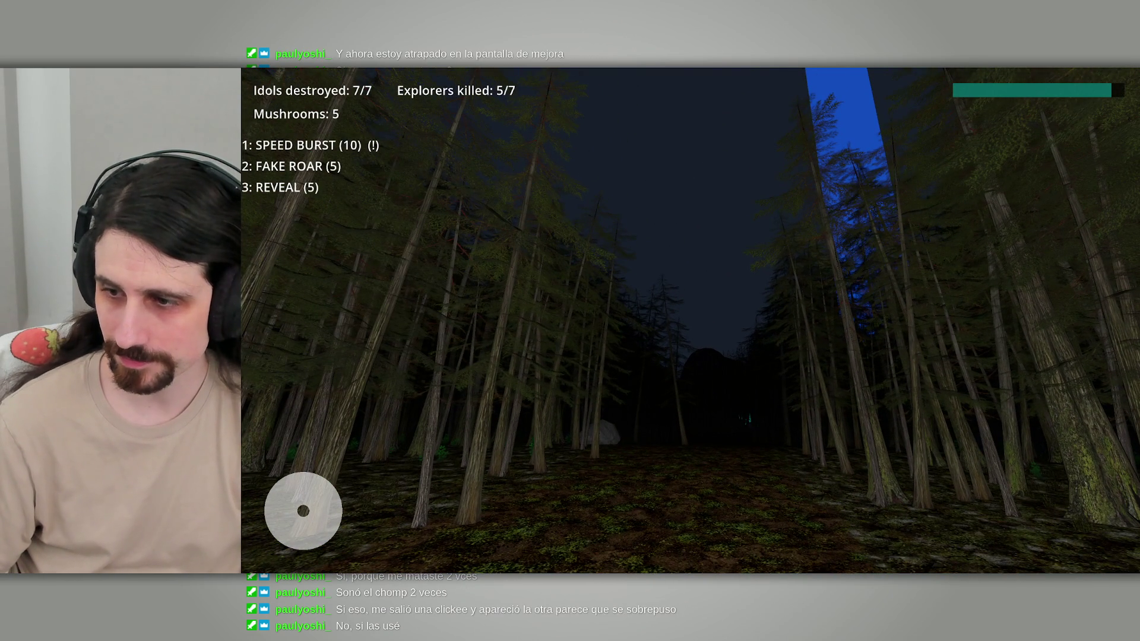
key(w)
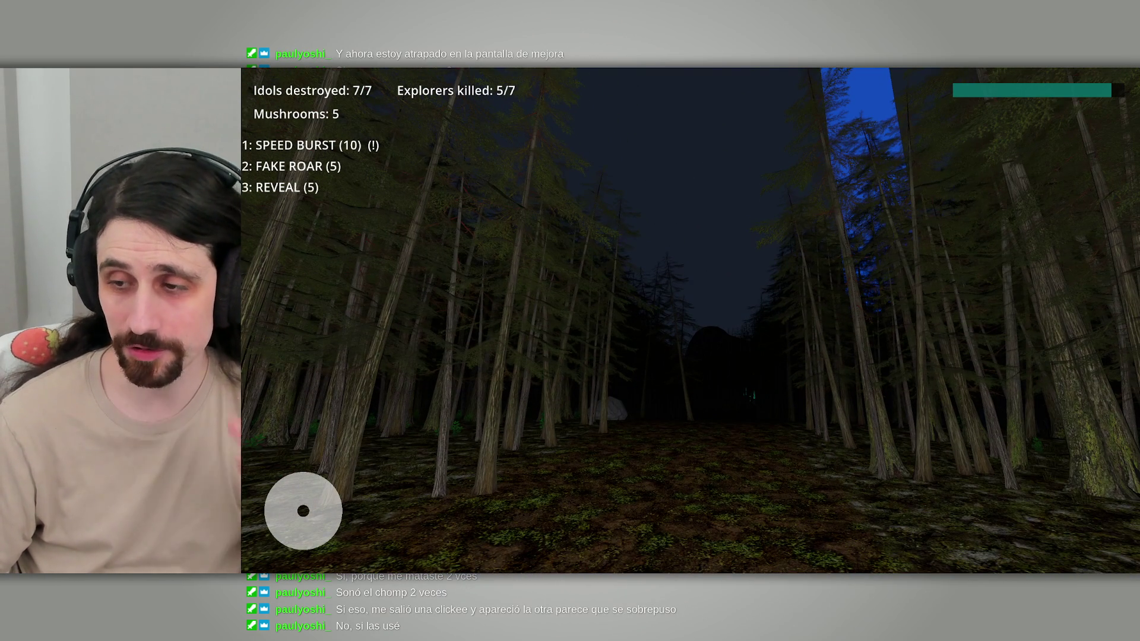
mouse_move(570, 321)
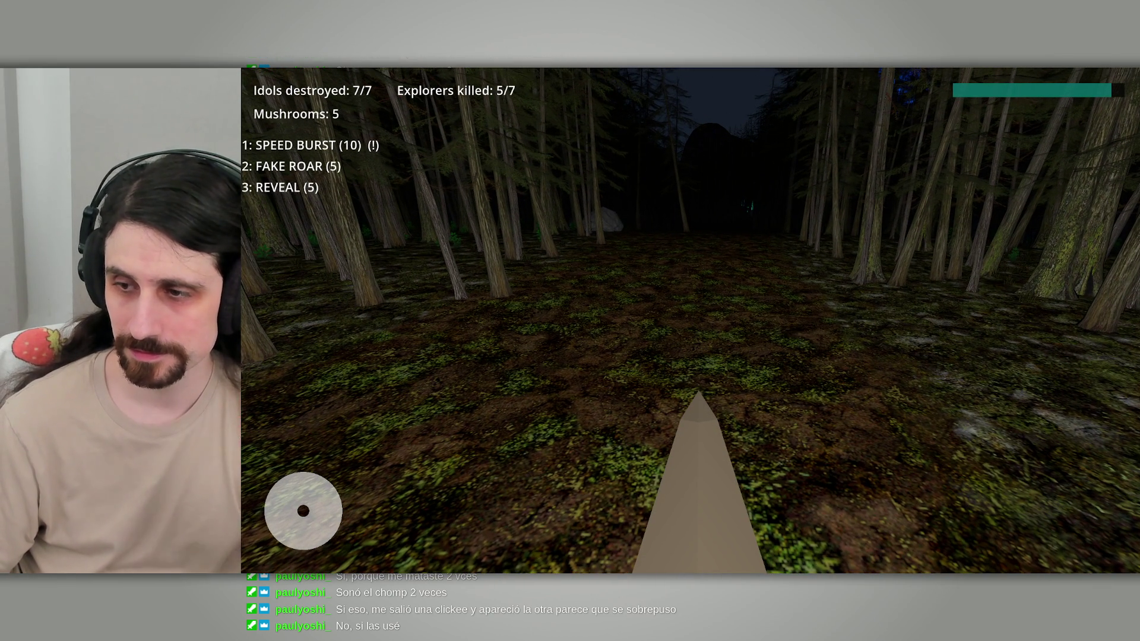
key(super)
key(super)
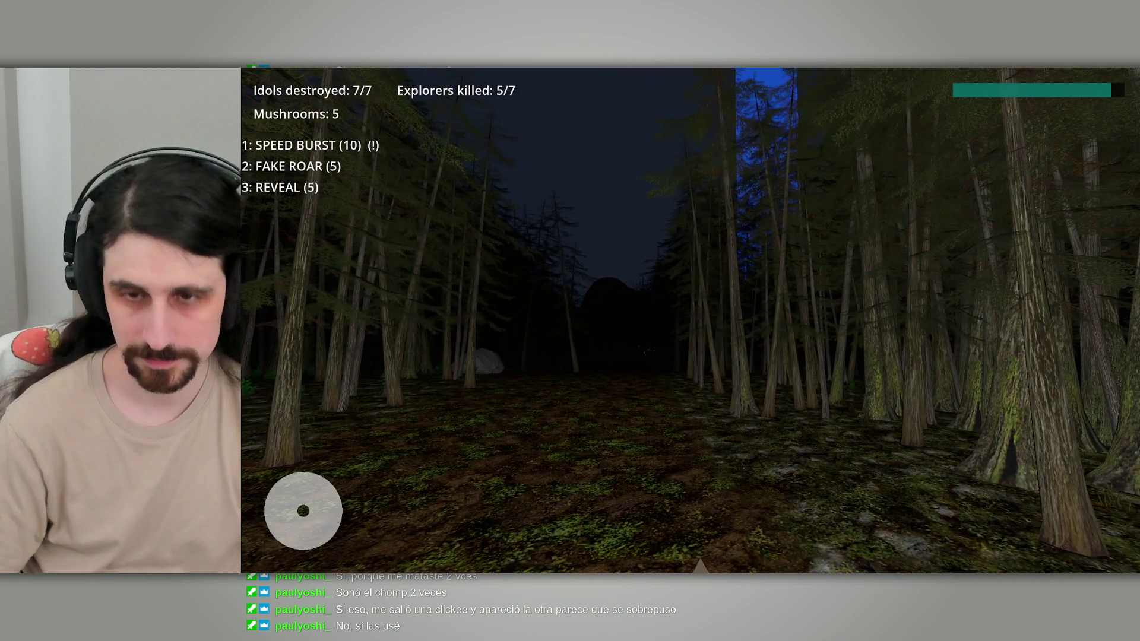
key(alt+Tab)
click(791, 234)
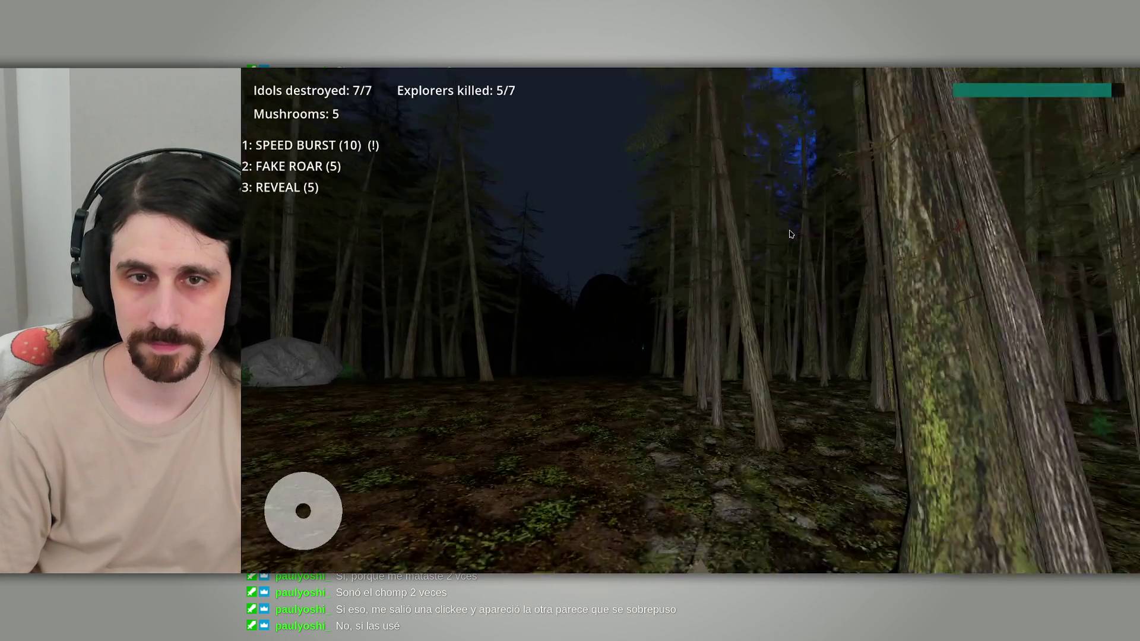
Step: Close the Beast (DEBUG) game window and bring the Godot editor back to the front
key(alt+Tab)
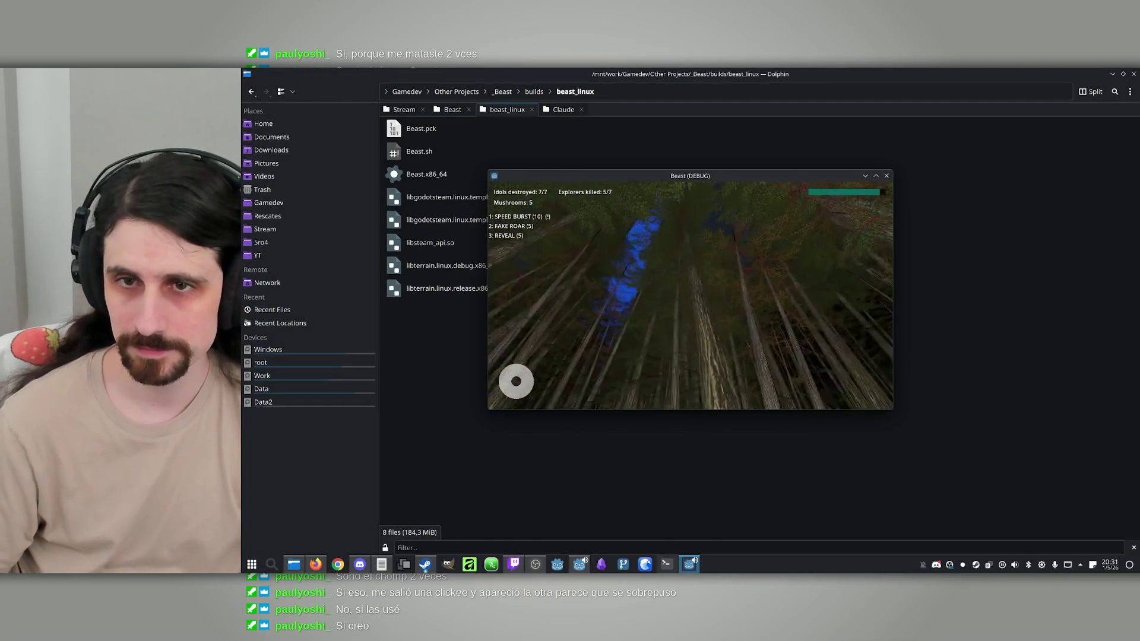
key(super)
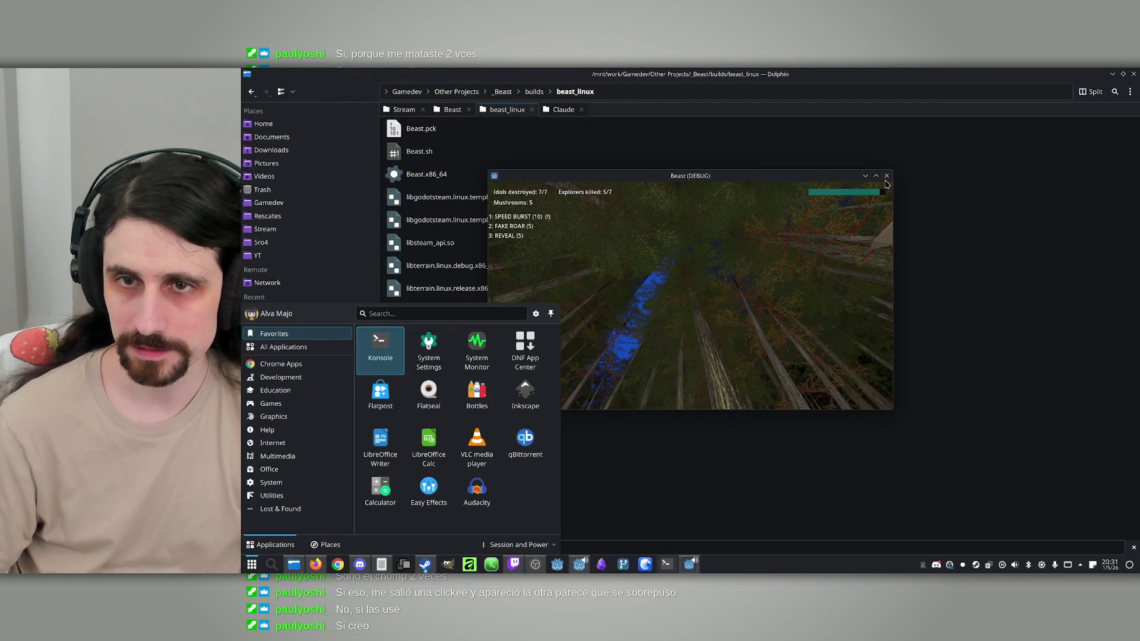
click(886, 176)
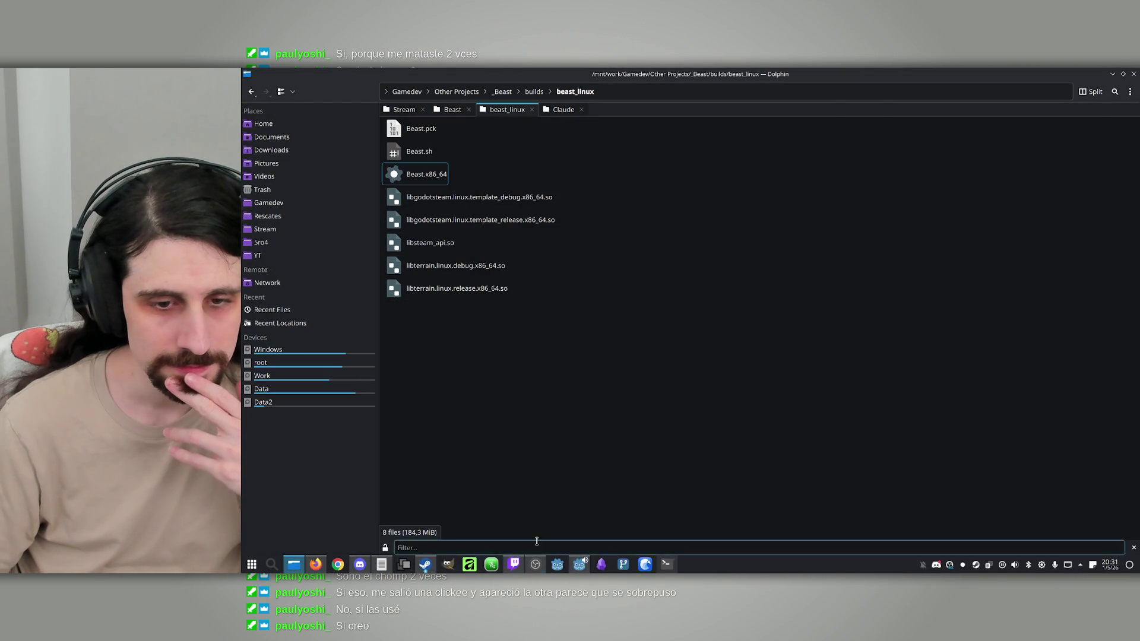
click(578, 564)
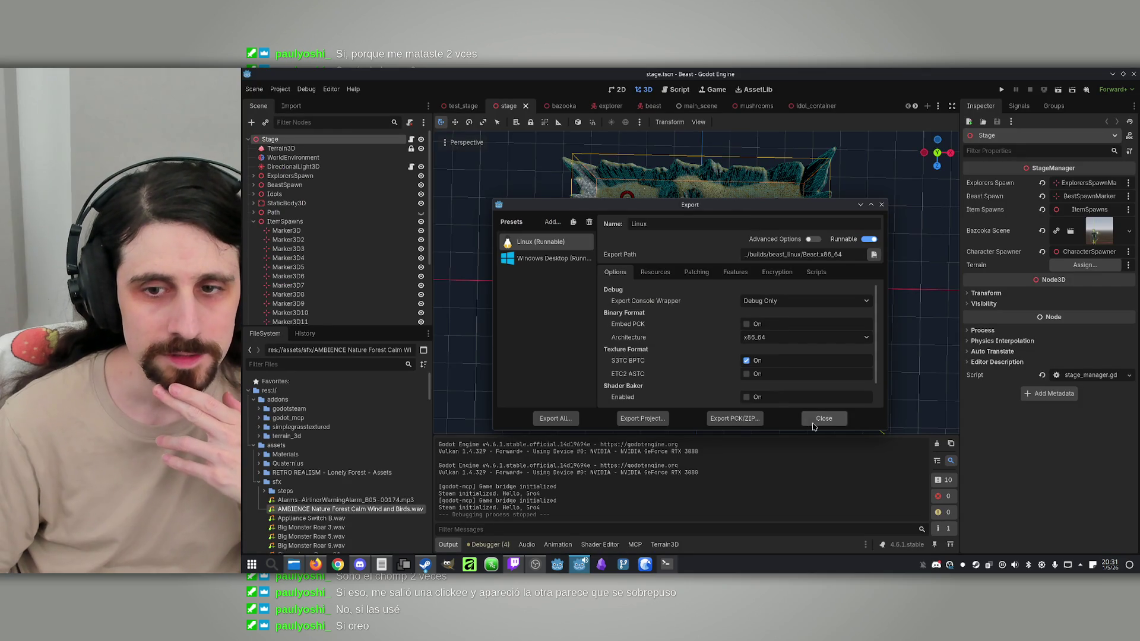
Step: Close the export settings, filter the FileSystem for 'lobby' and open lobby.tscn with its Lobby node selected
click(813, 423)
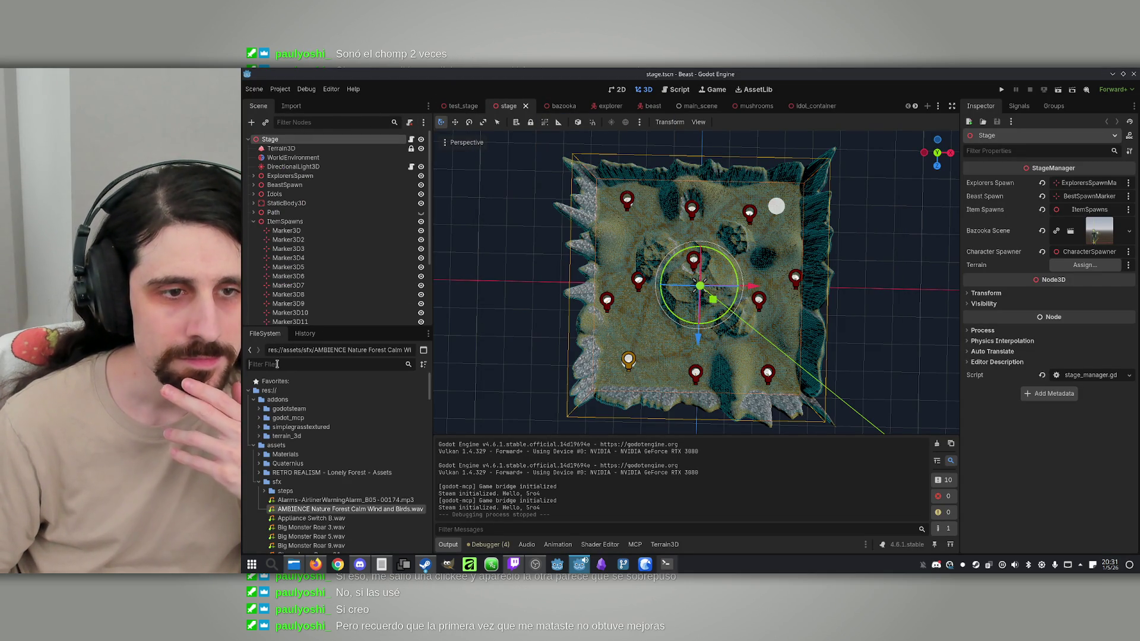
click(250, 364)
text(lo)
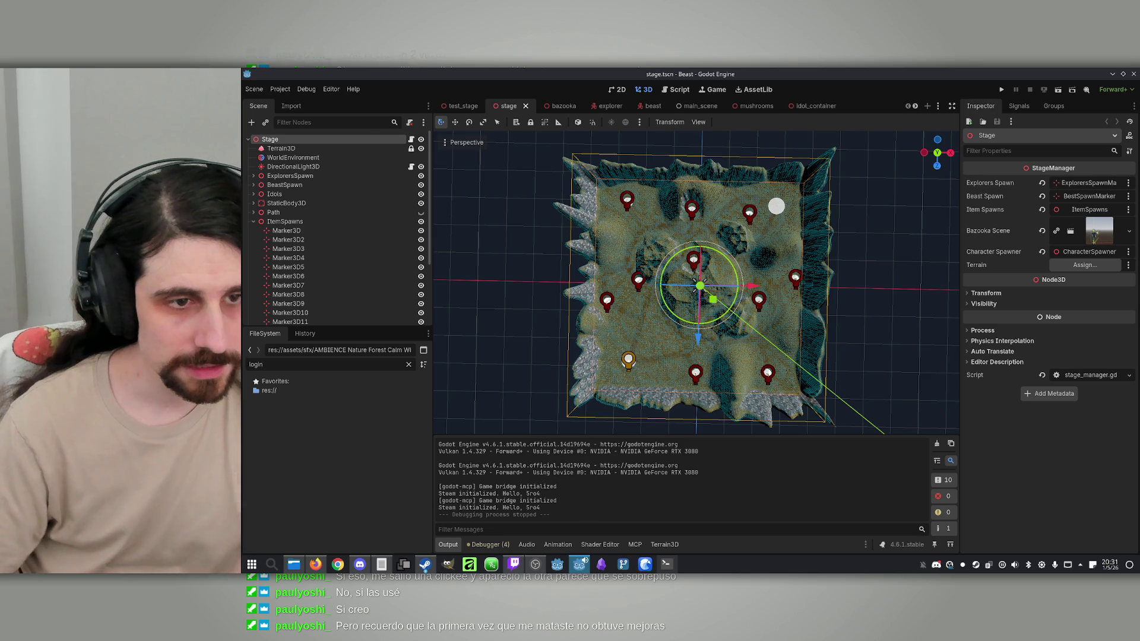
text(bby)
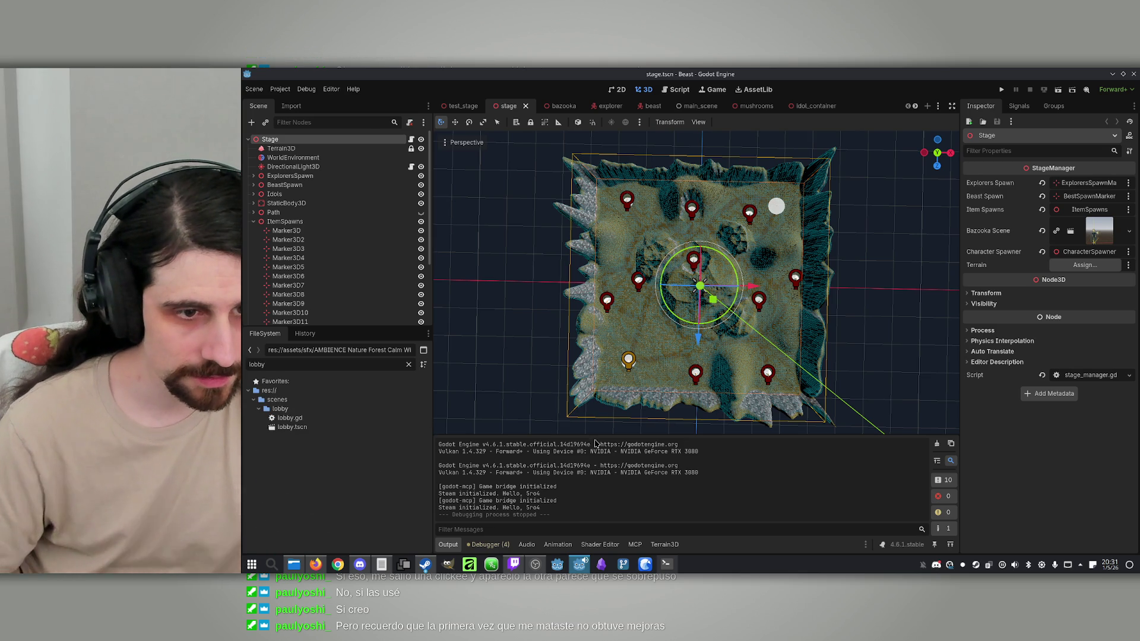
double_click(288, 428)
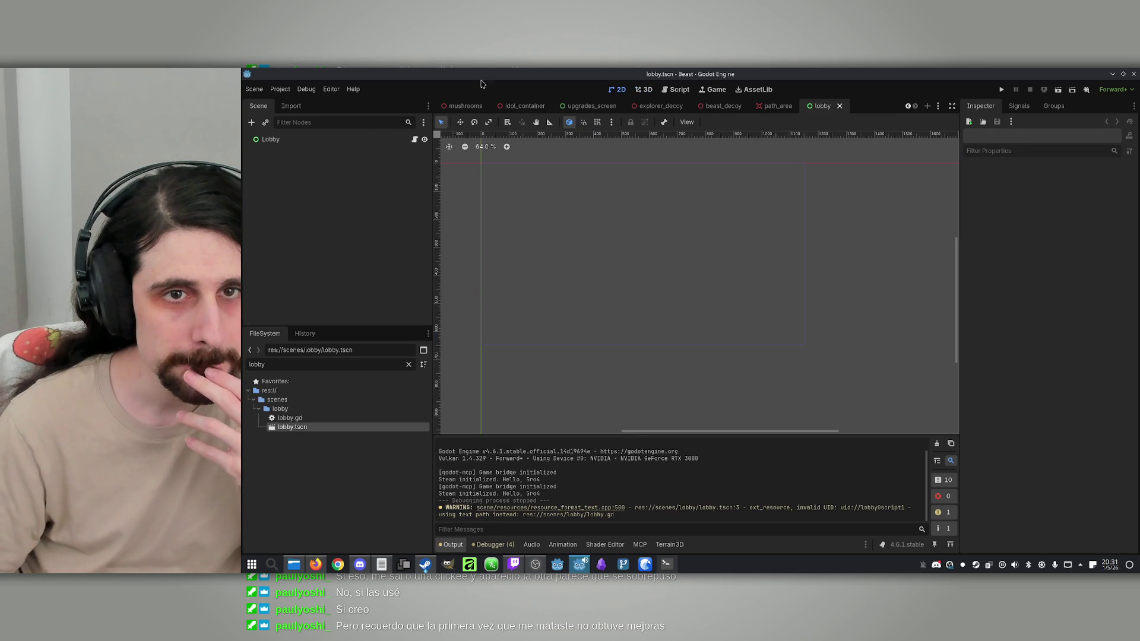
click(312, 143)
scroll(587, 241, down, 2)
scroll(550, 217, up, 2)
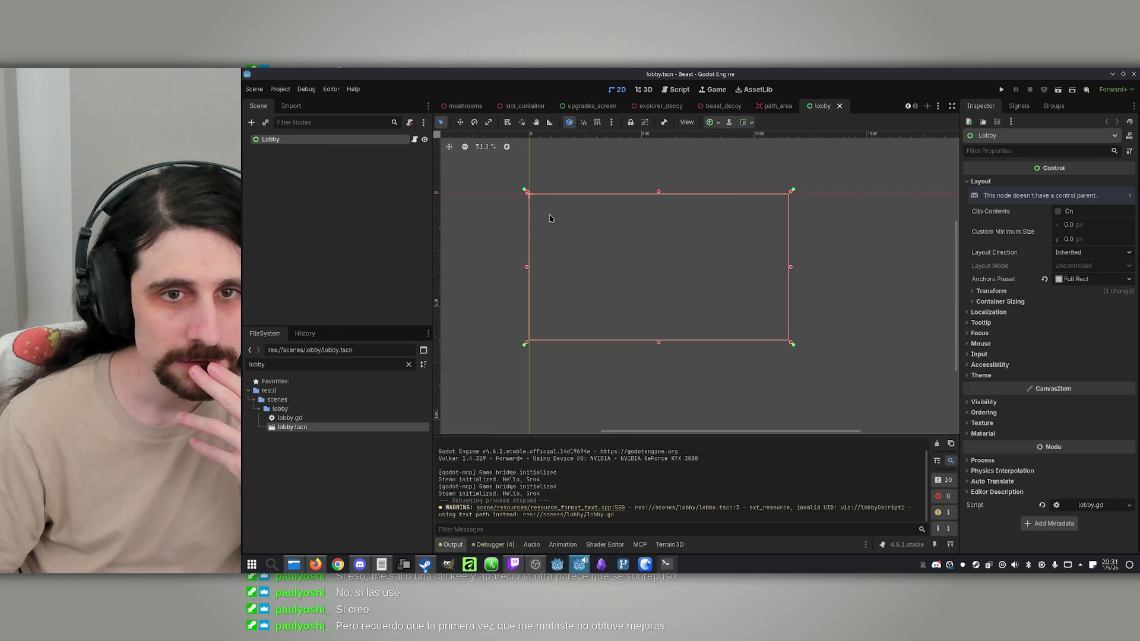
scroll(565, 251, down, 4)
scroll(558, 250, up, 2)
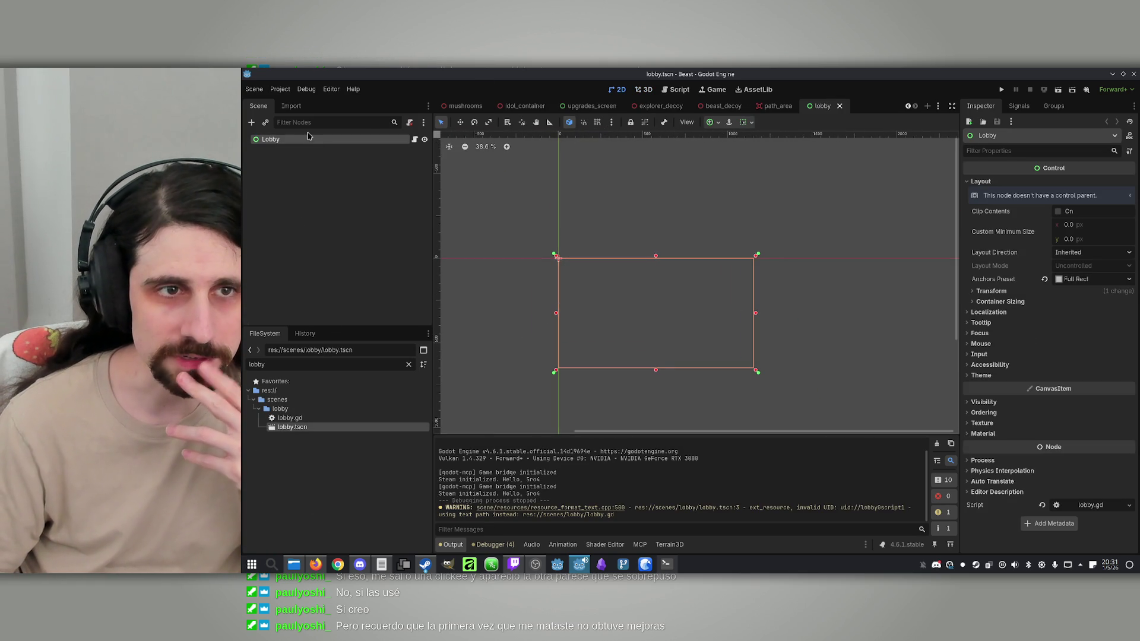
Step: Read through the Lobby node's lobby.gd script
click(414, 143)
scroll(720, 240, down, 20)
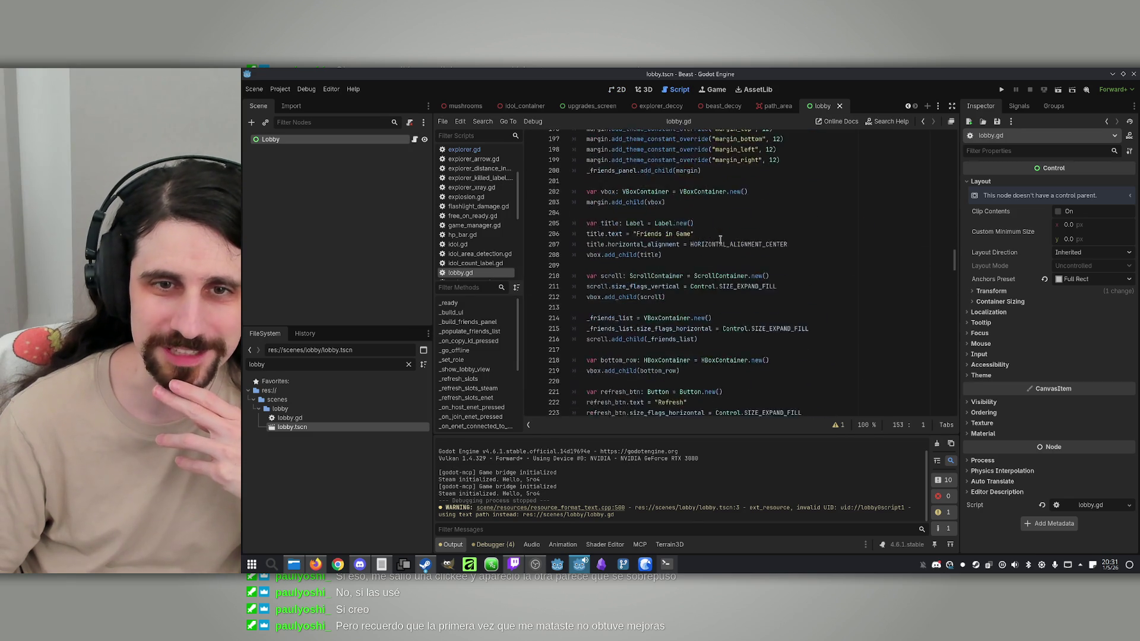
scroll(720, 240, down, 20)
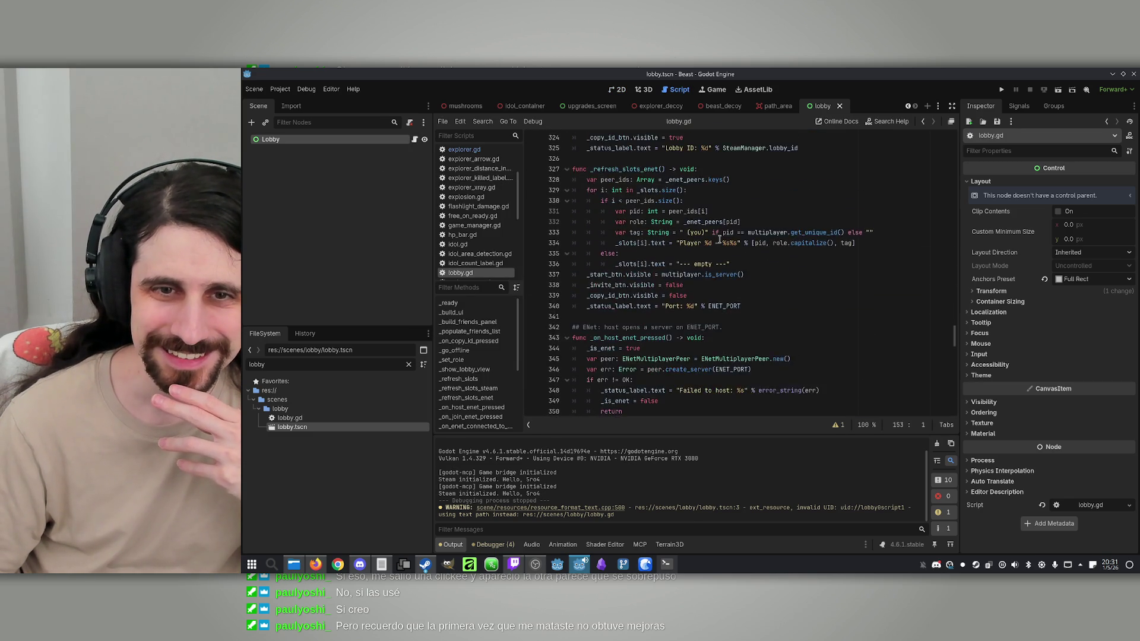
scroll(717, 237, down, 16)
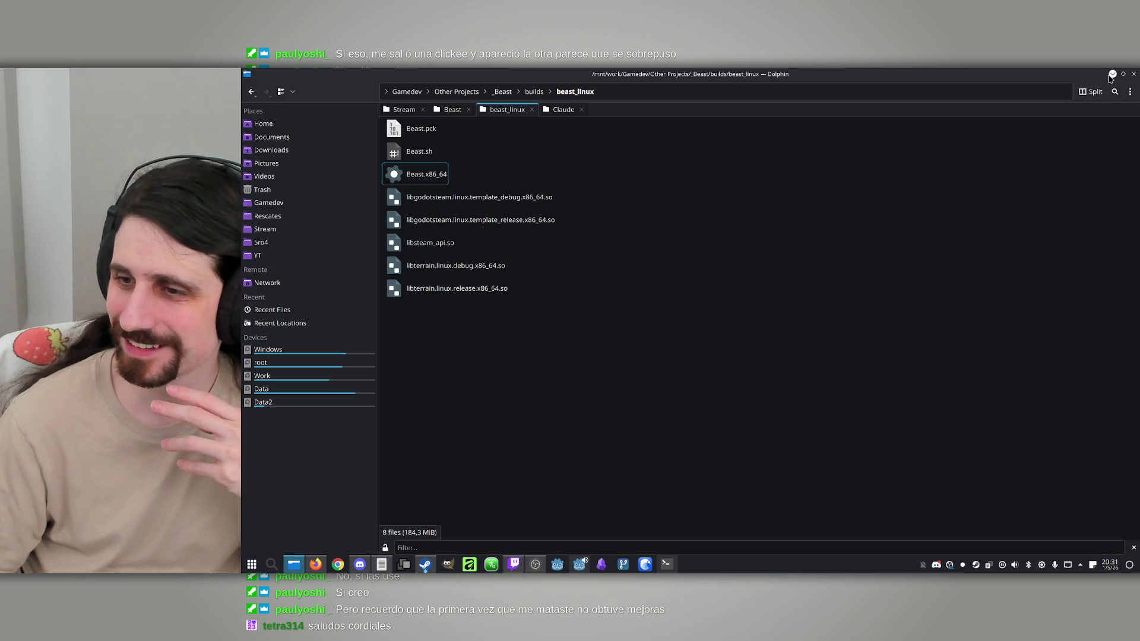
Step: Return to the Godot editor and view the lobby layout in the 2D workspace
click(1112, 74)
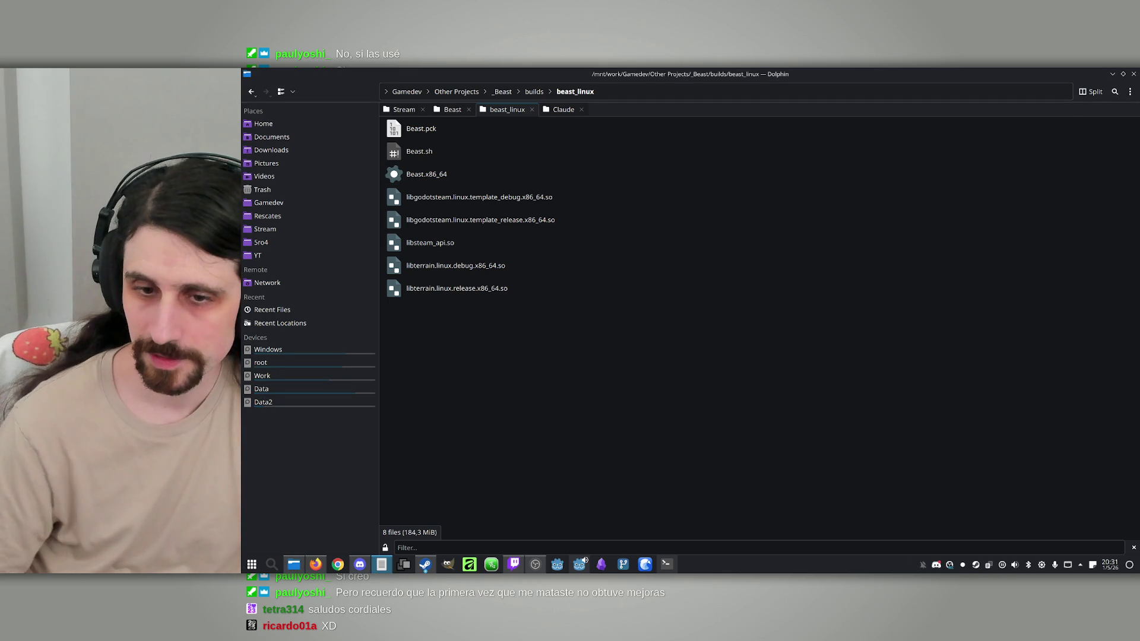
click(668, 564)
click(668, 564)
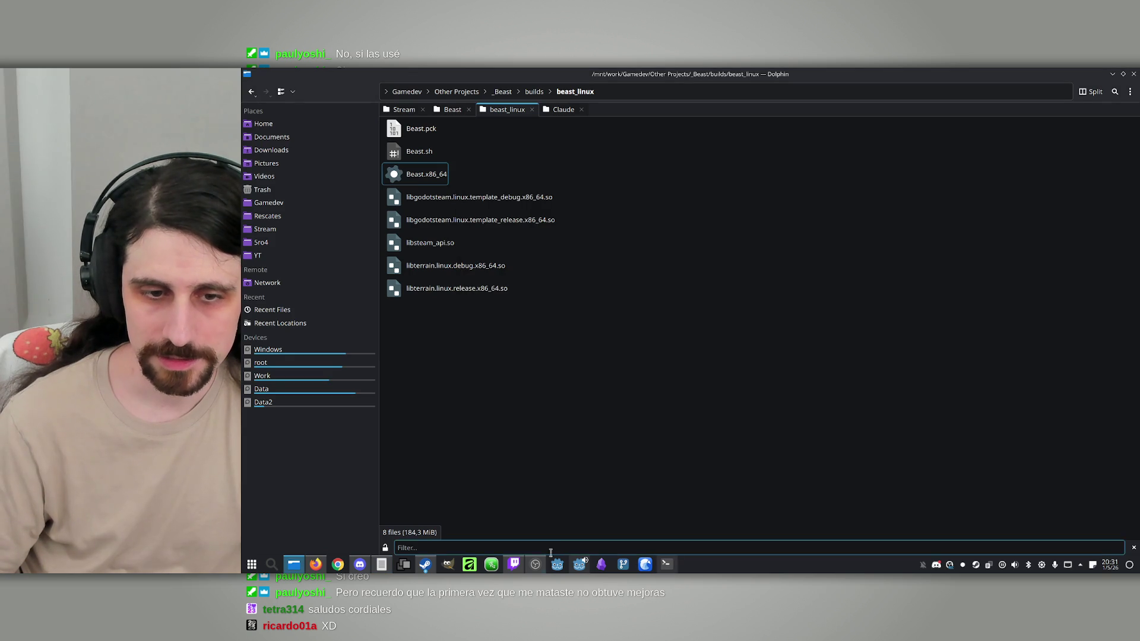
click(579, 564)
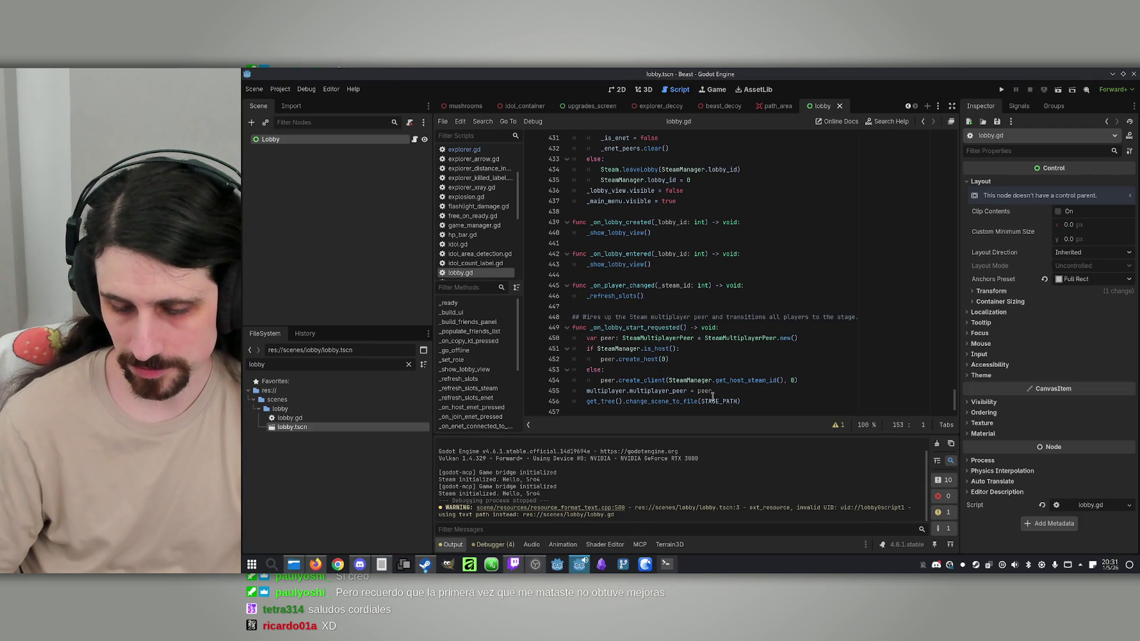
click(617, 89)
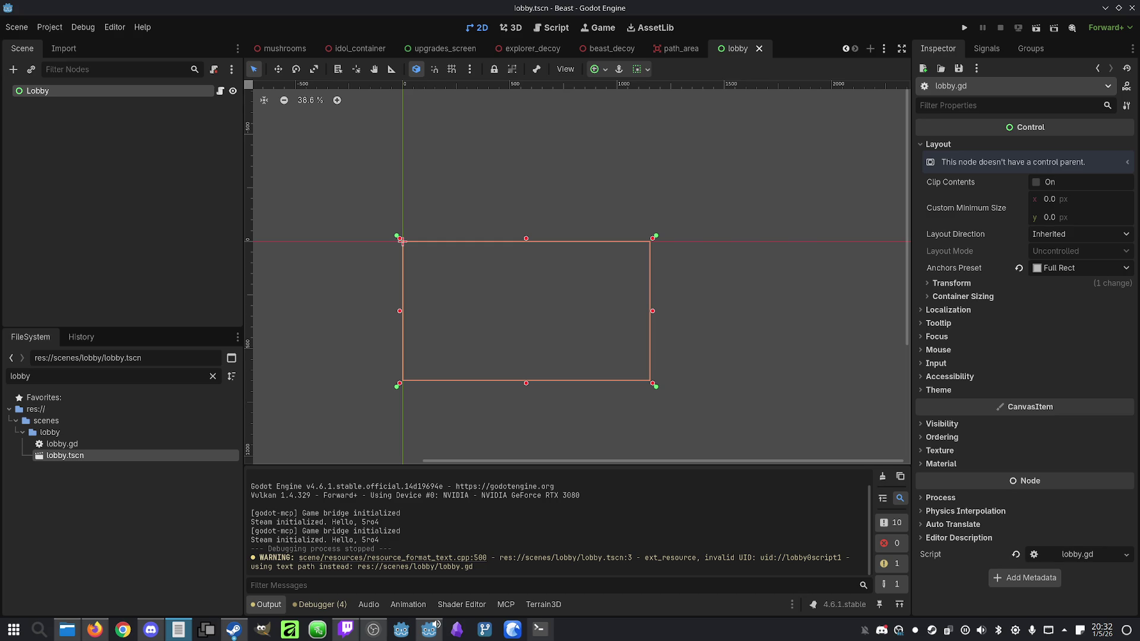
click(736, 320)
Step: Send Claude Code 'The lobby menu shown on the lower right of the screen instead of being centered. Fix it.'
click(540, 629)
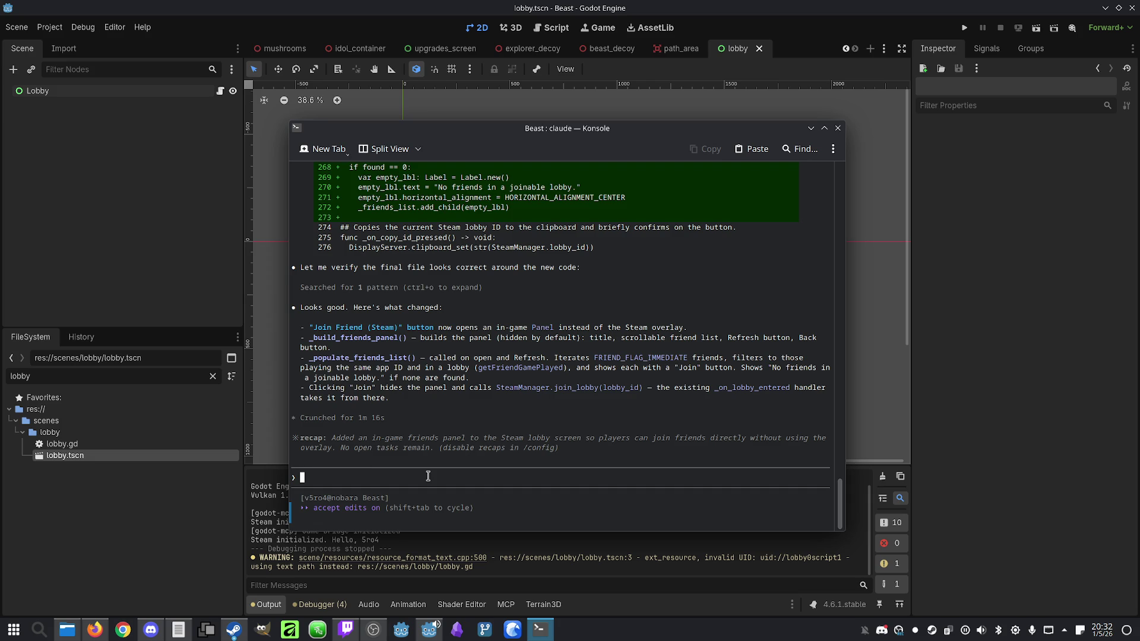
text(The )
text(login menu)
key(BackSpace)
key(BackSpace)
key(BackSpace)
key(BackSpace)
text(obby meny)
key(BackSpace)
text(u shown on the lower right of the screen isnteasd o)
key(BackSpace)
key(BackSpace)
key(BackSpace)
text(d ofgbeing centert)
key(BackSpace)
text(ered. Fix it)
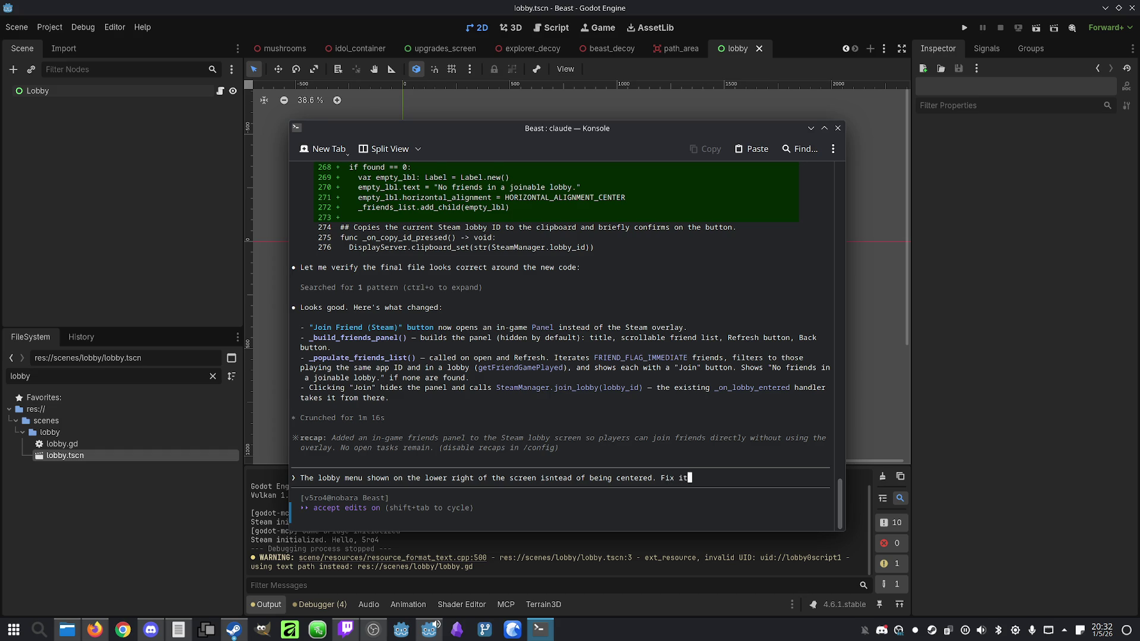
text(.)
key(Return)
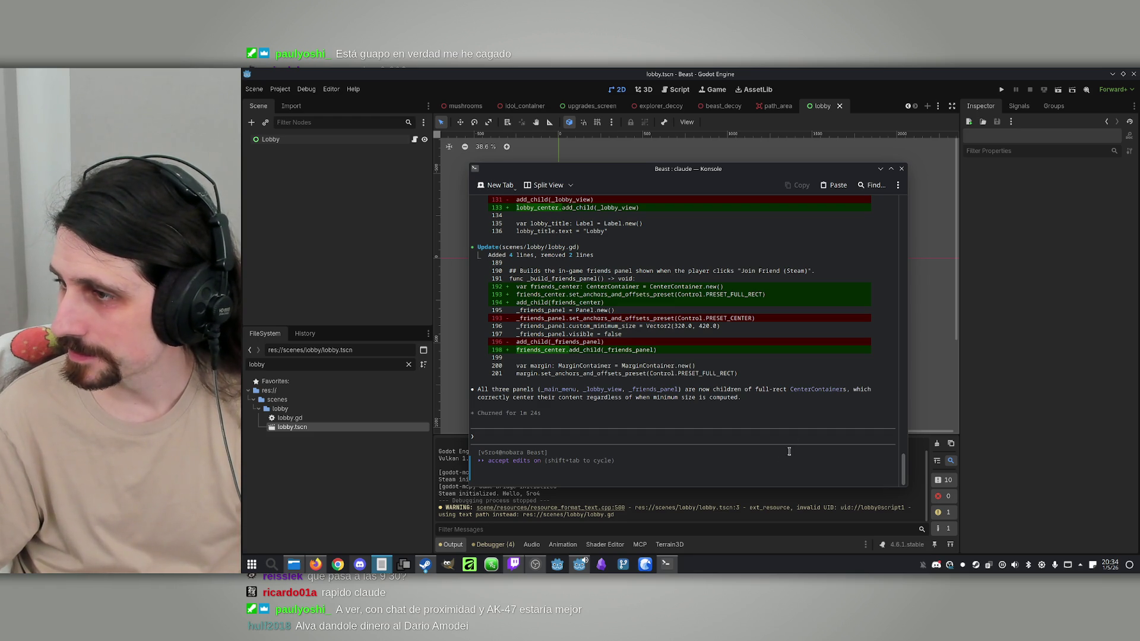
Step: Once lobby.gd is rewritten with CenterContainers, focus the Claude Code prompt
click(721, 461)
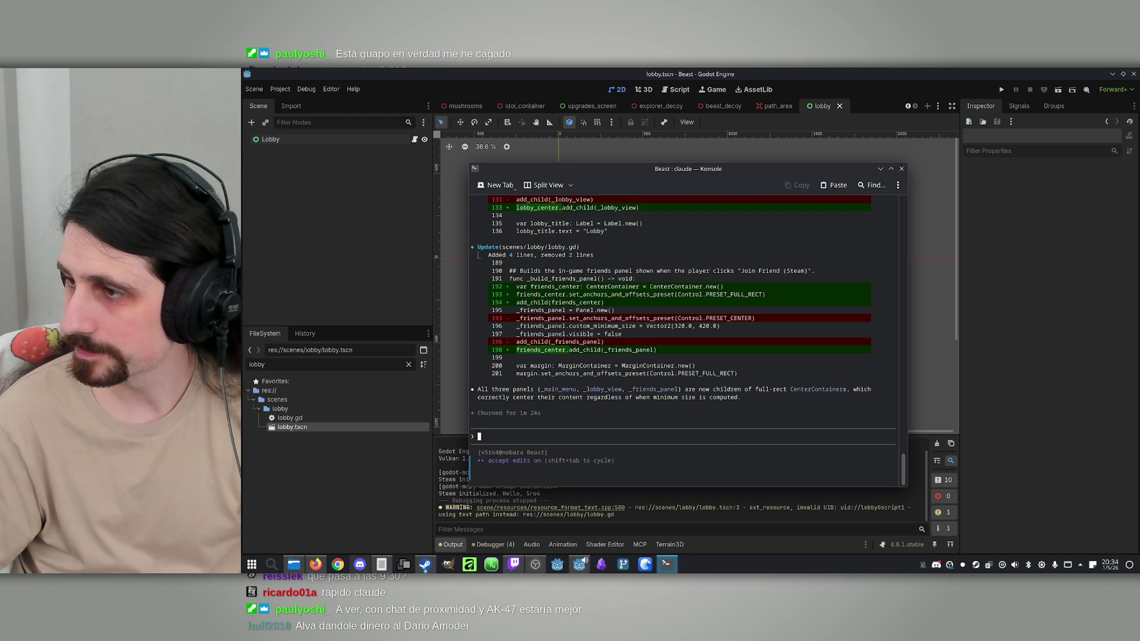
Step: Send Claude 'When the beast is killed, it doesn't lose its mushrooms. Fix it.'
text(When)
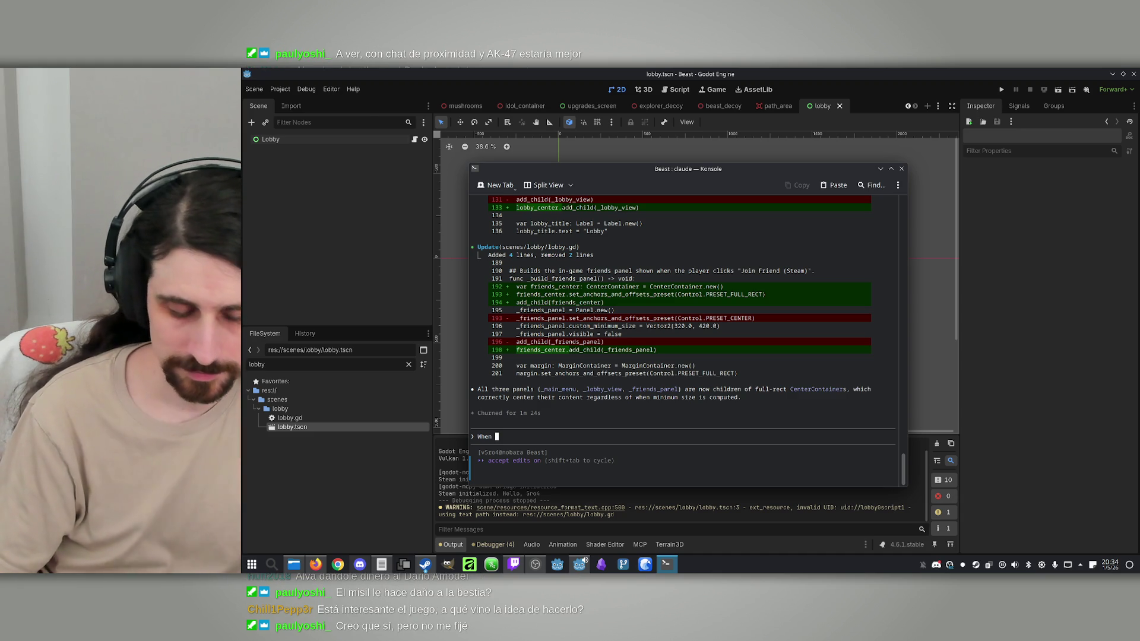
text(the beas)
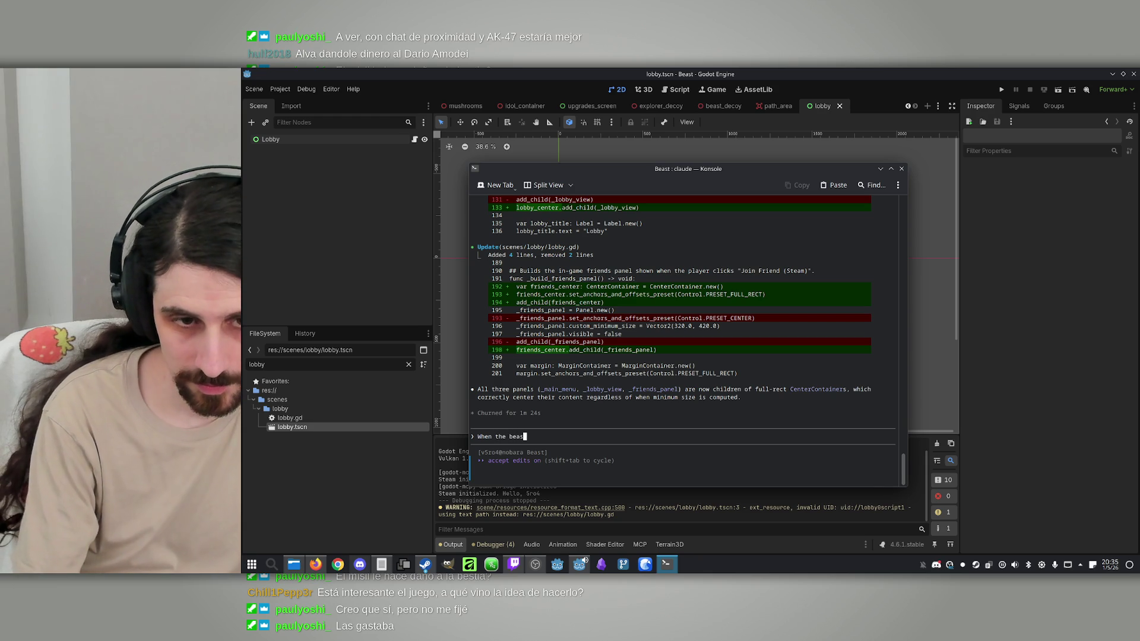
text(t is k)
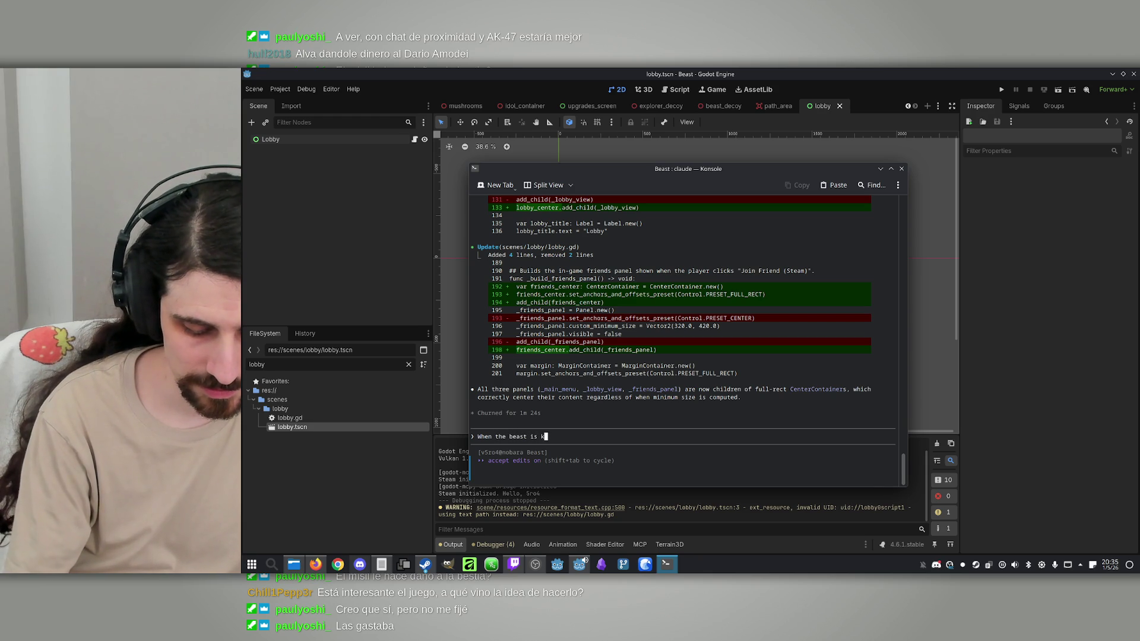
text(illed, it doesn't lose )
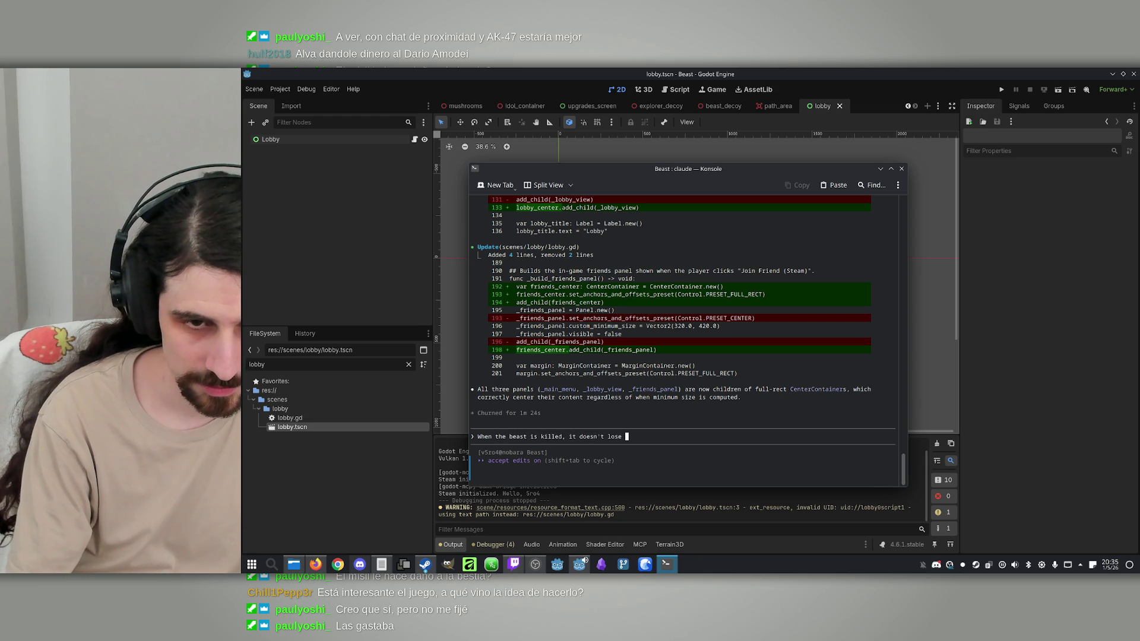
text(th)
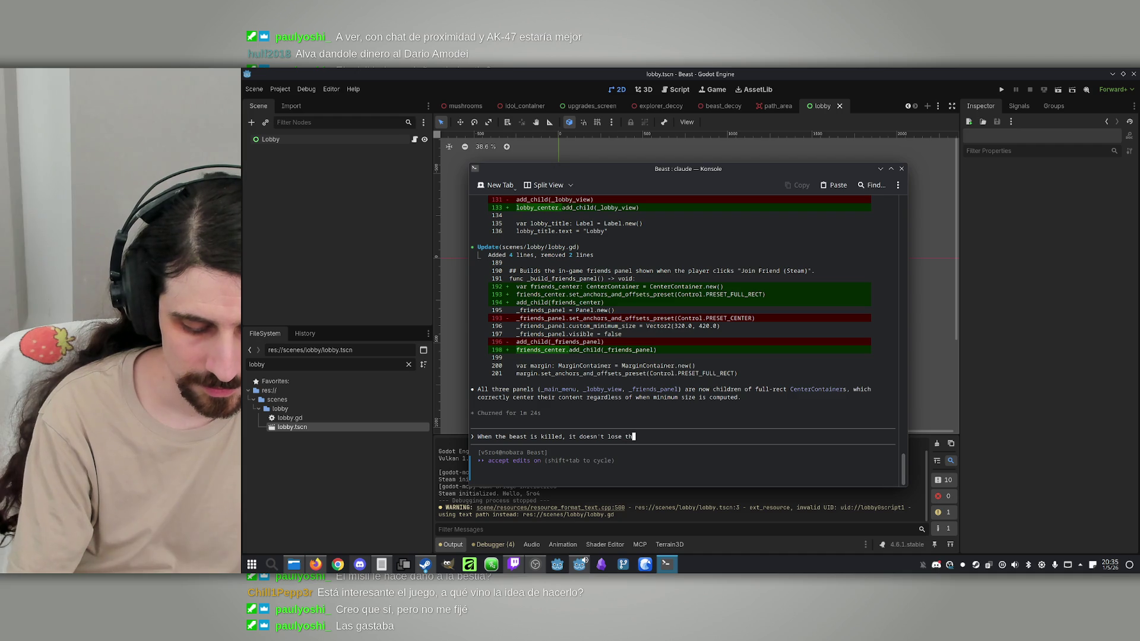
key(BackSpace)
key(BackSpace)
text(its much)
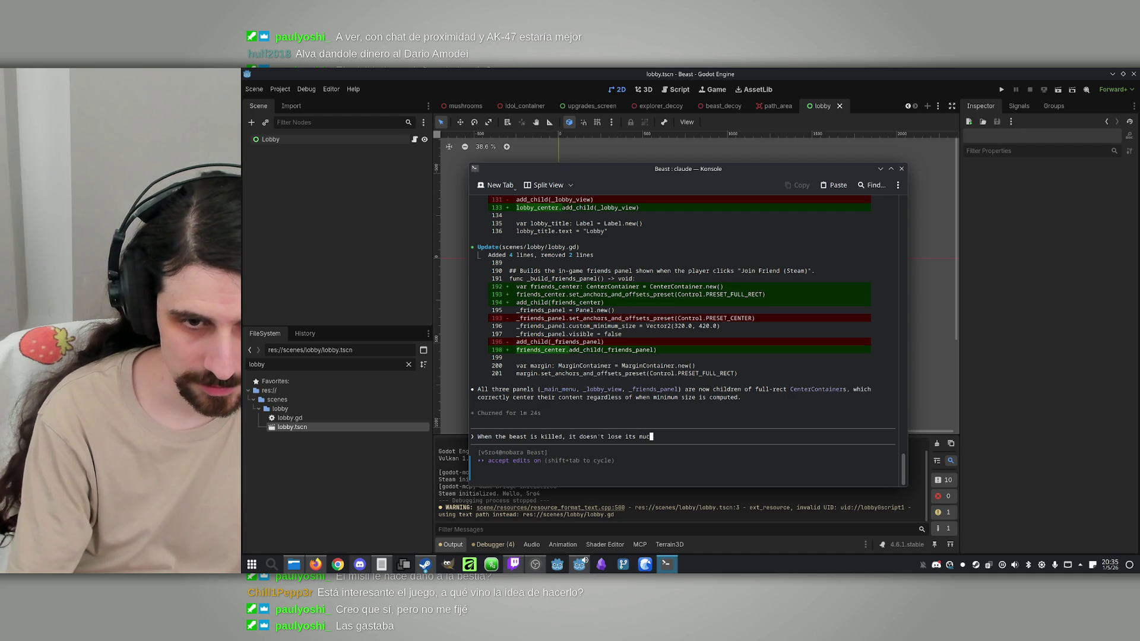
key(BackSpace)
key(BackSpace)
text(shr)
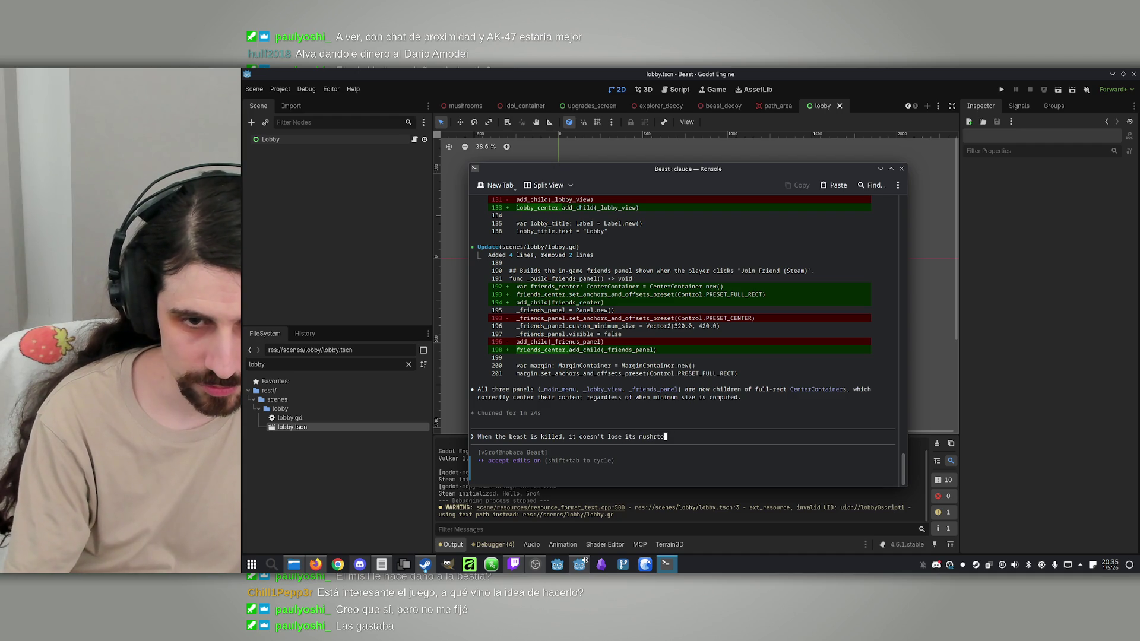
text(ooms.)
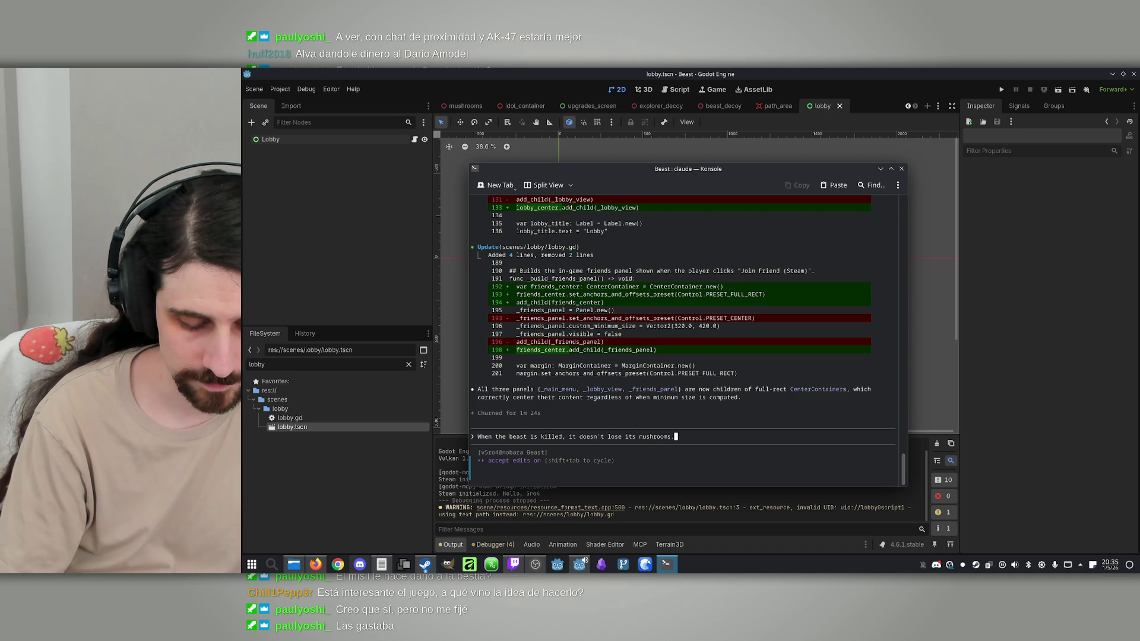
text( Fix it.)
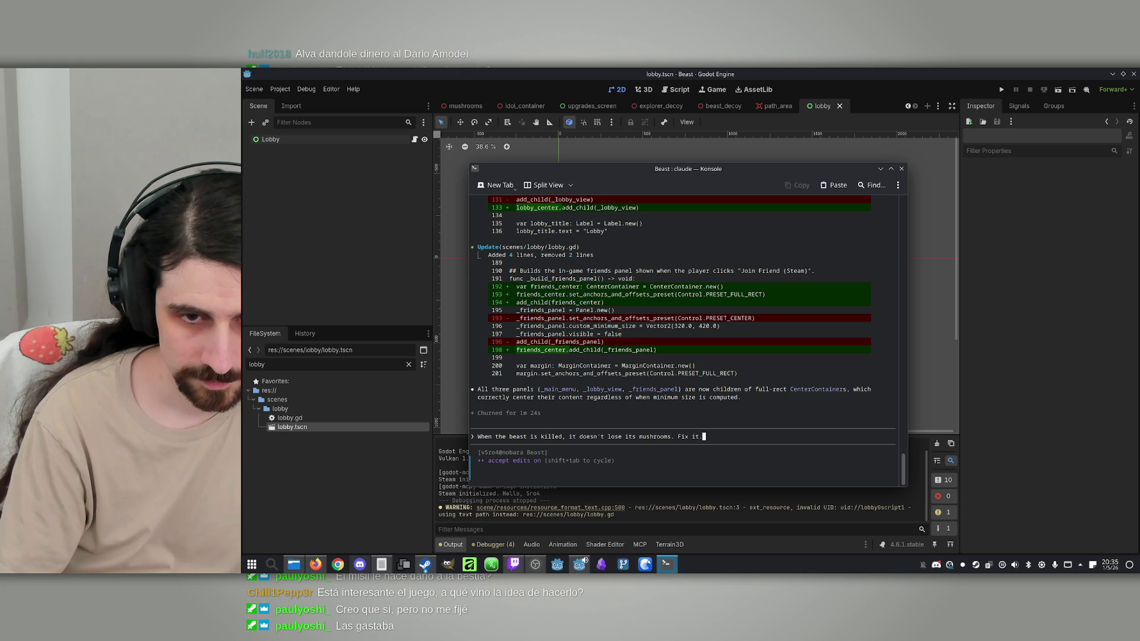
key(Return)
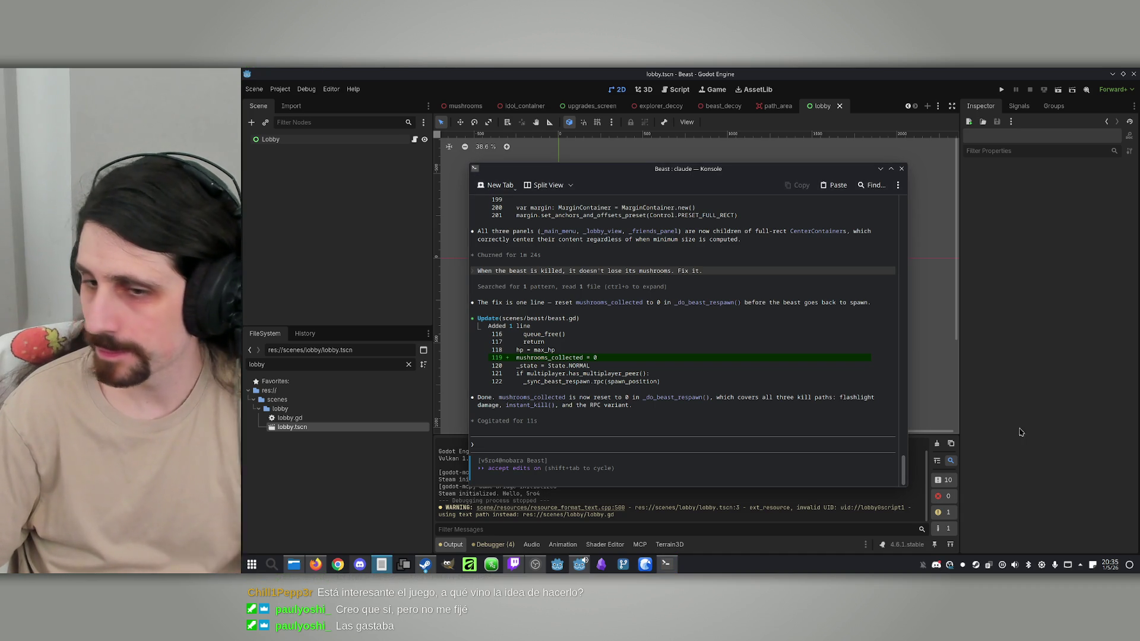
click(649, 435)
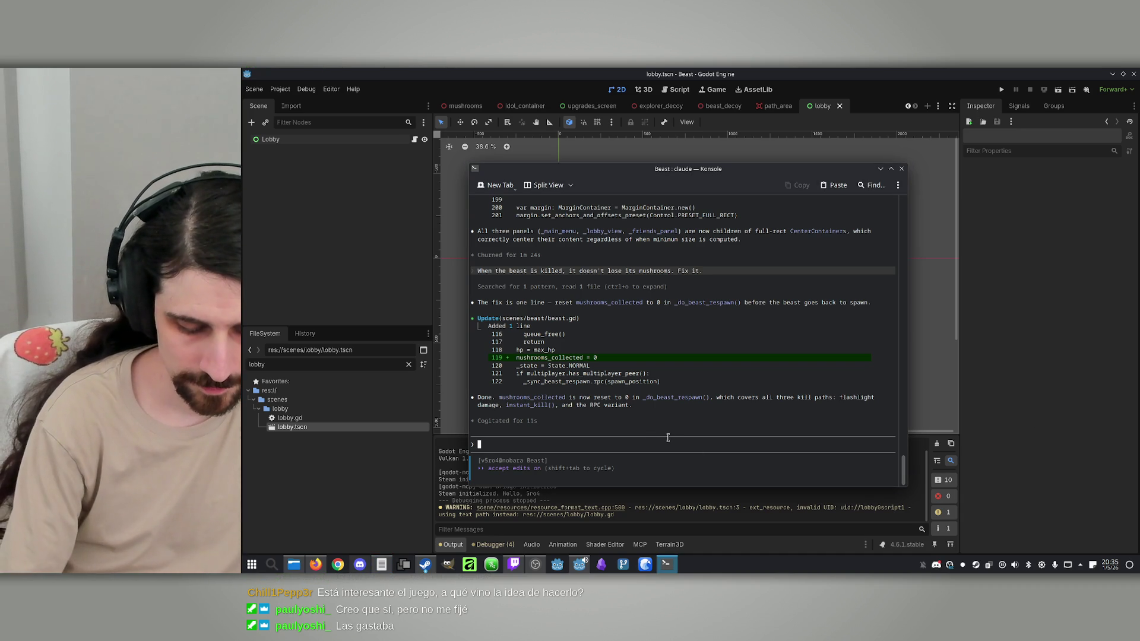
Step: Report that the first idol destroyed or player killed grants no upgrade, asking Claude to check and fix it
text(I think the first time and idol is destroyed or a player is killed, neither the beast )
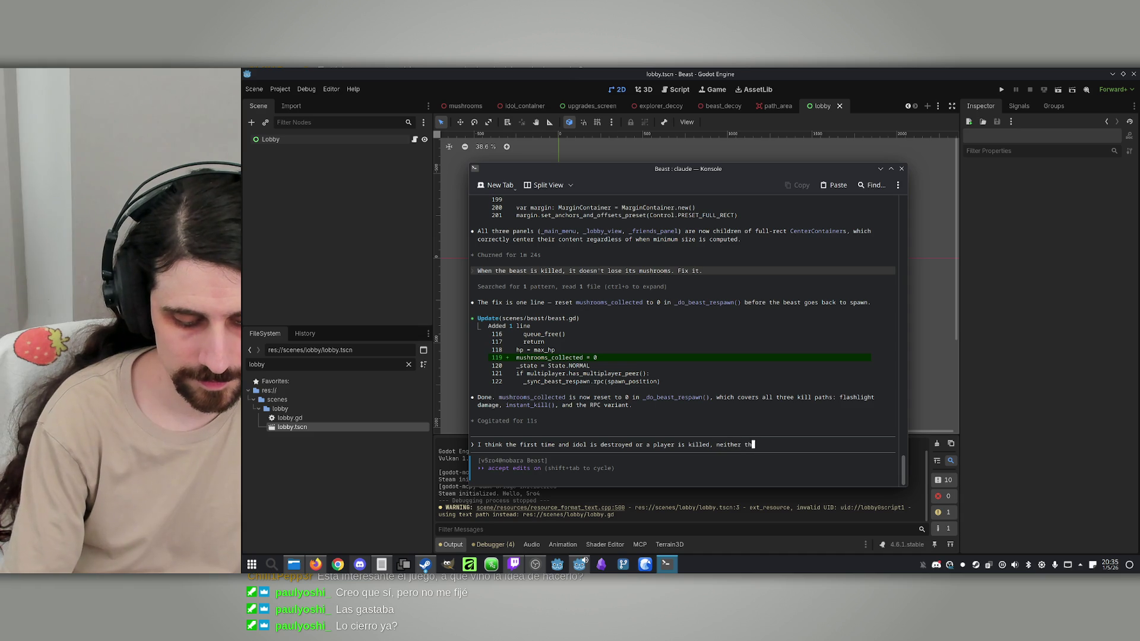
text(nor the e)
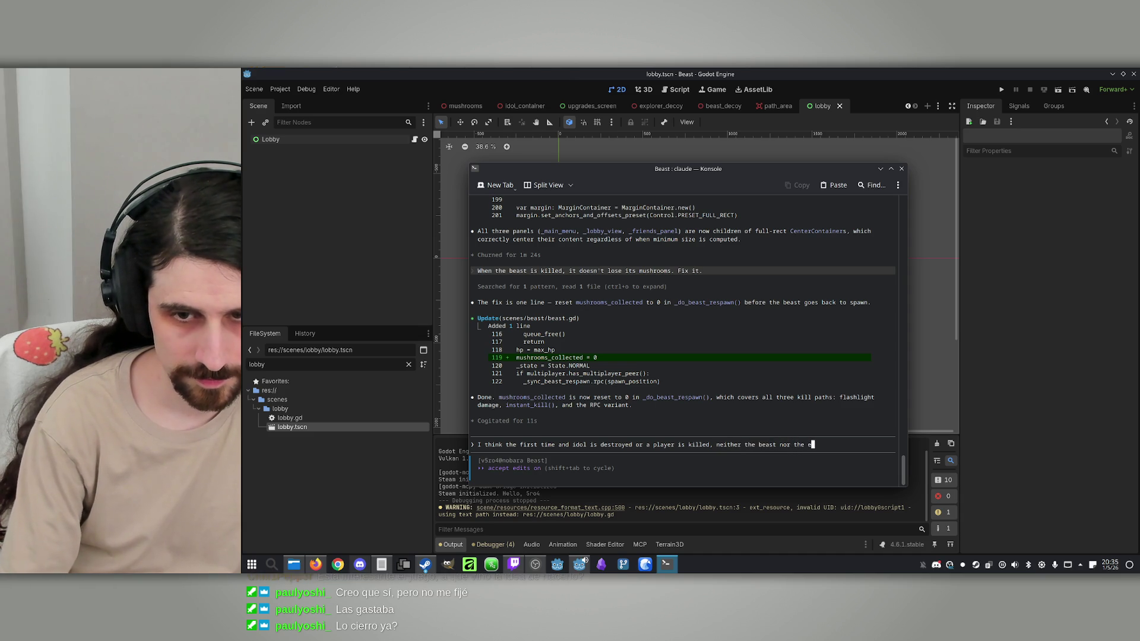
text(xplorer get an )
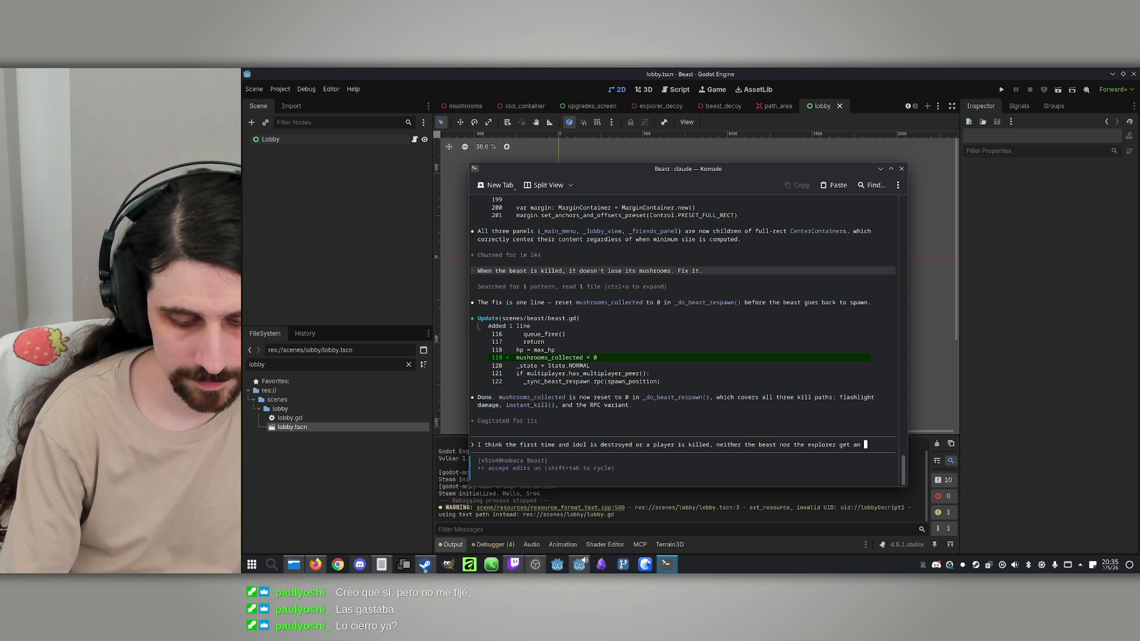
text(upgrade. I'm not 100% sui)
key(BackSpace)
text(re, so check first and fix it if needed.)
key(Return)
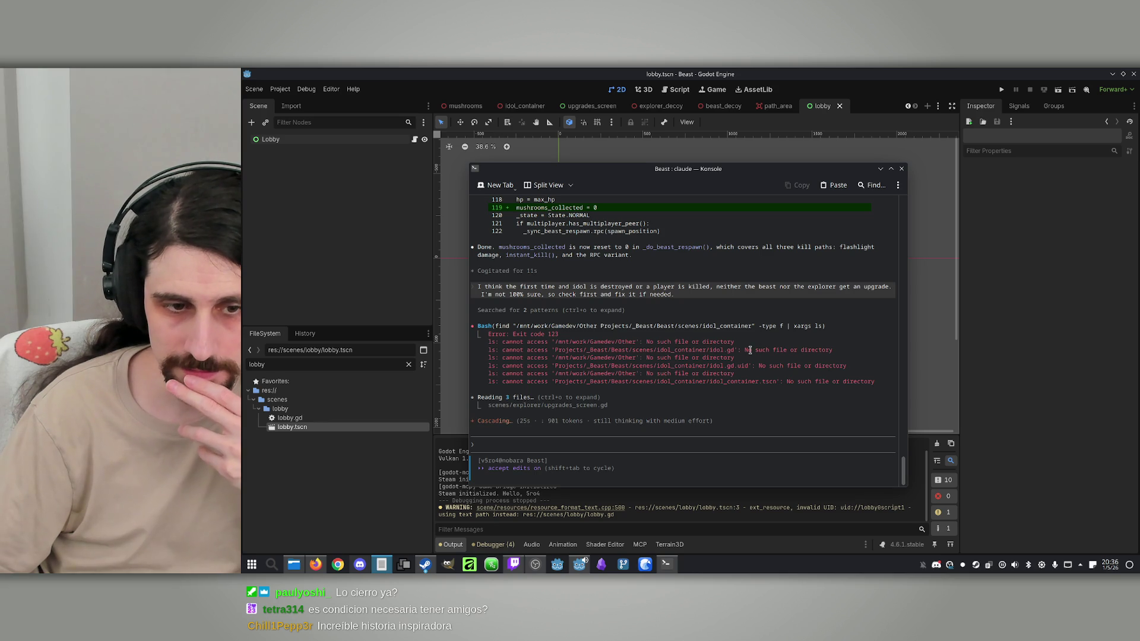
Step: Drag the Konsole window up and to the left while Claude traces the explorer's upgrade screen
mouse_move(627, 174)
mouse_down()
mouse_move(611, 127)
mouse_move(595, 155)
mouse_move(614, 149)
mouse_up()
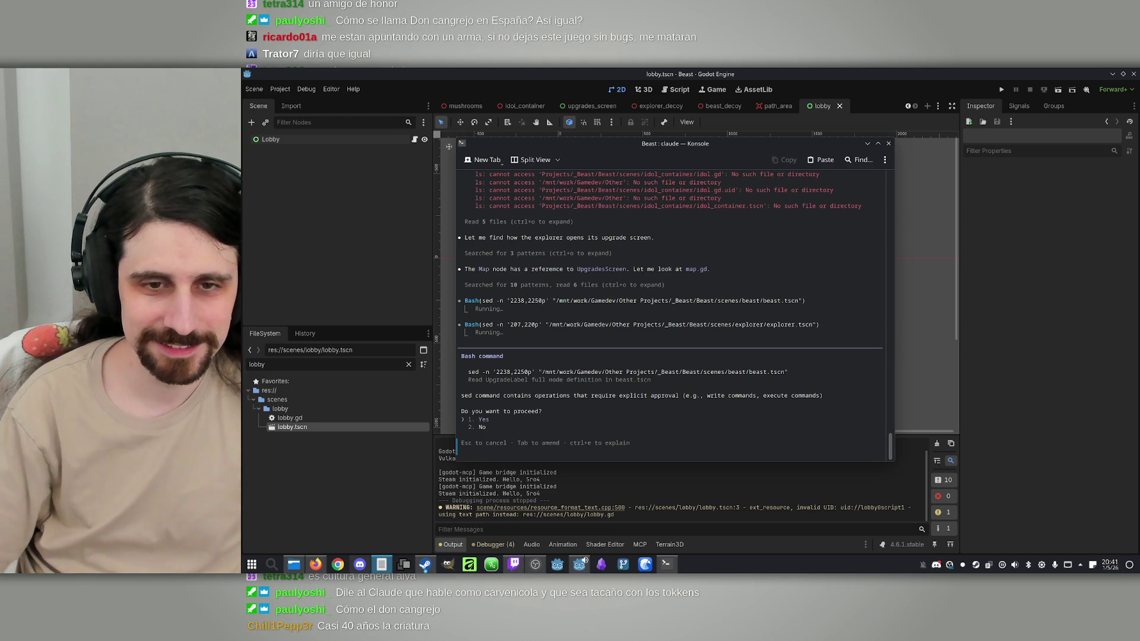
Step: Approve the UpgradeLabel reads in beast.tscn and explorer.tscn, then begin replying 'The current design is correct.'
right_click(692, 369)
click(768, 334)
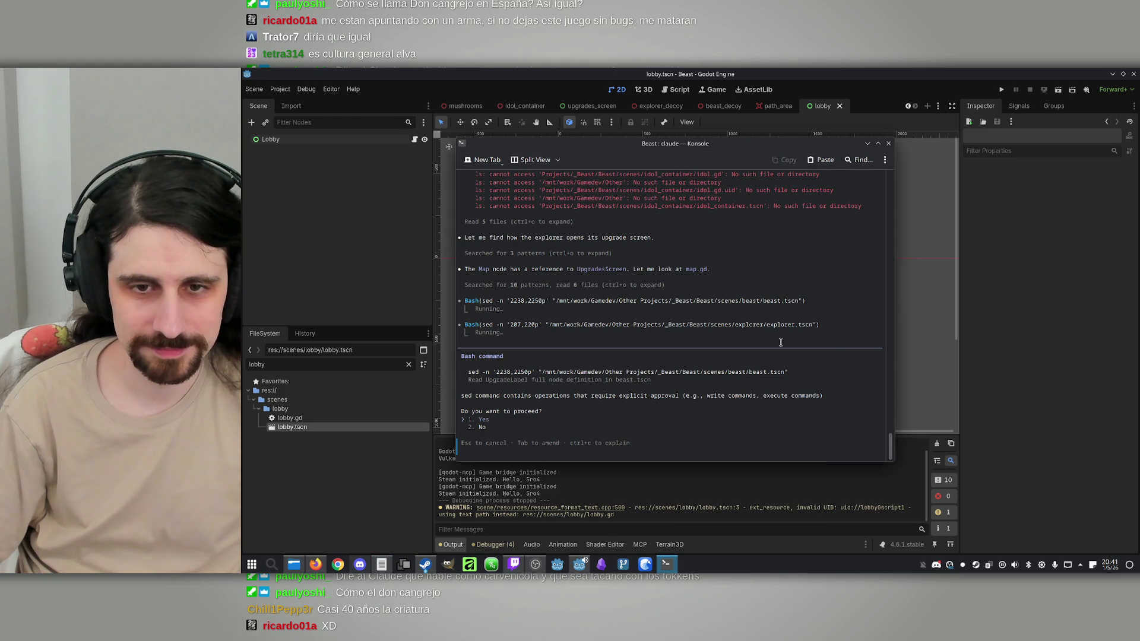
key(Return)
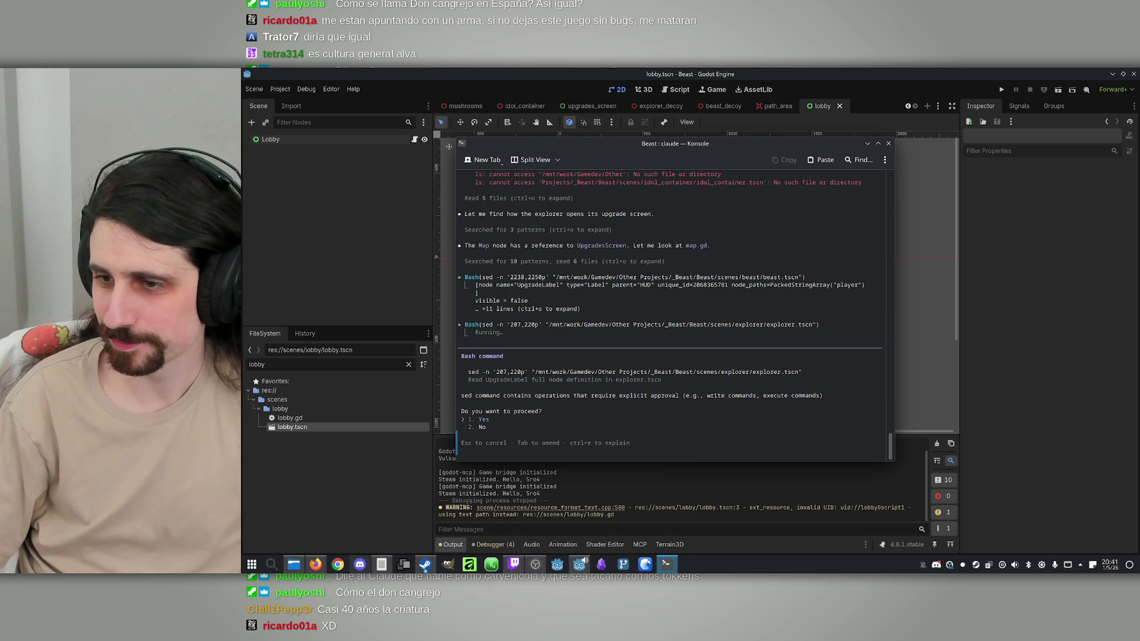
key(Return)
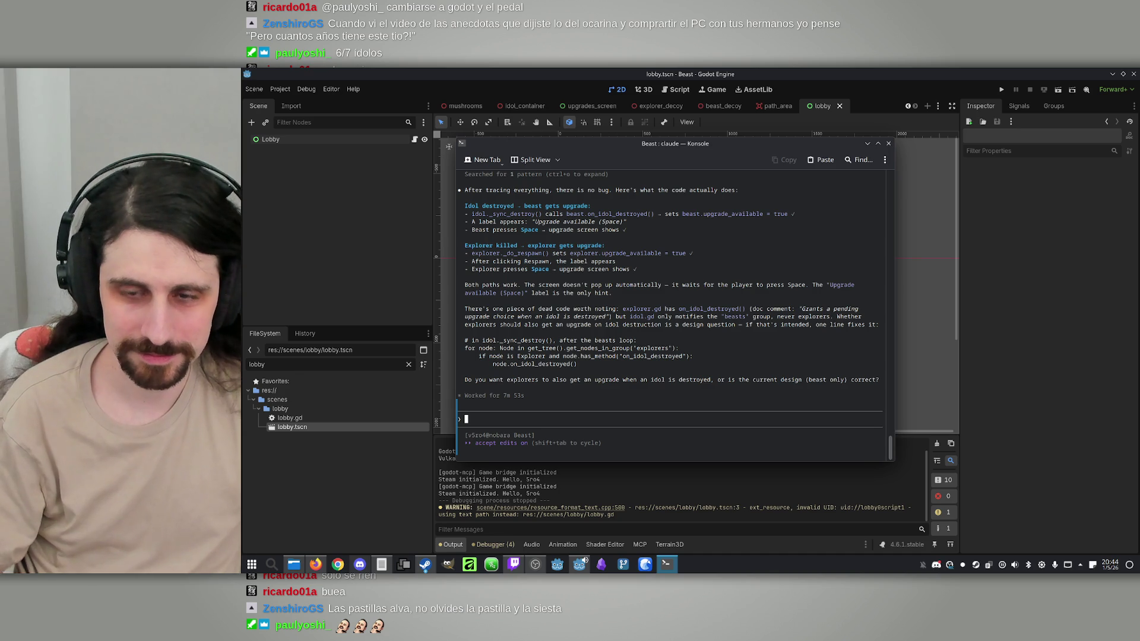
text(The current design is )
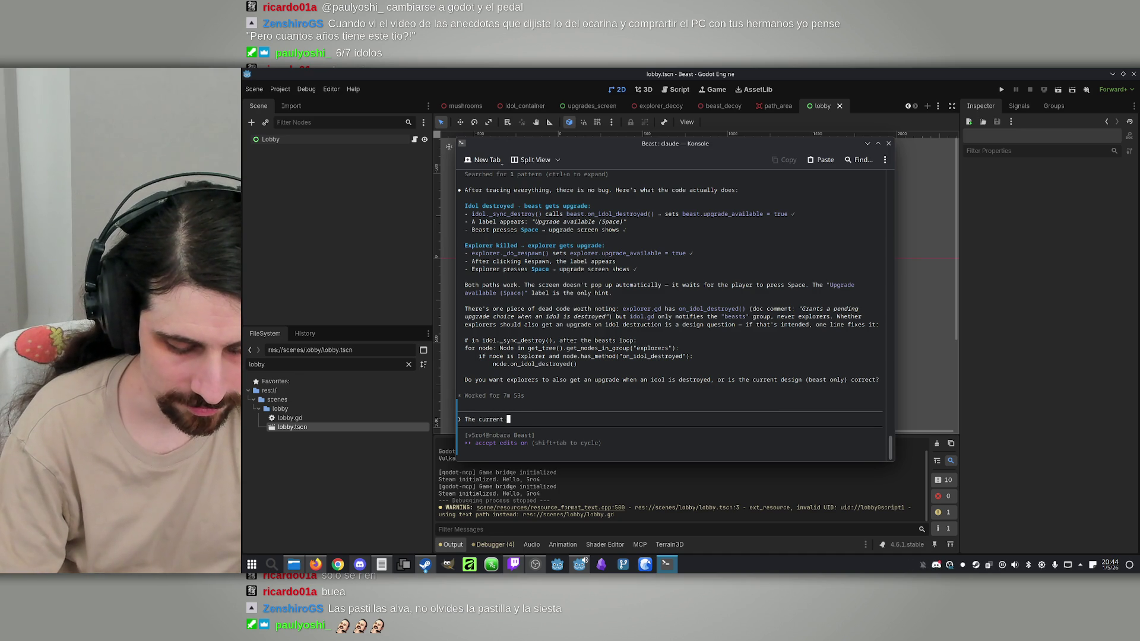
text(correct.)
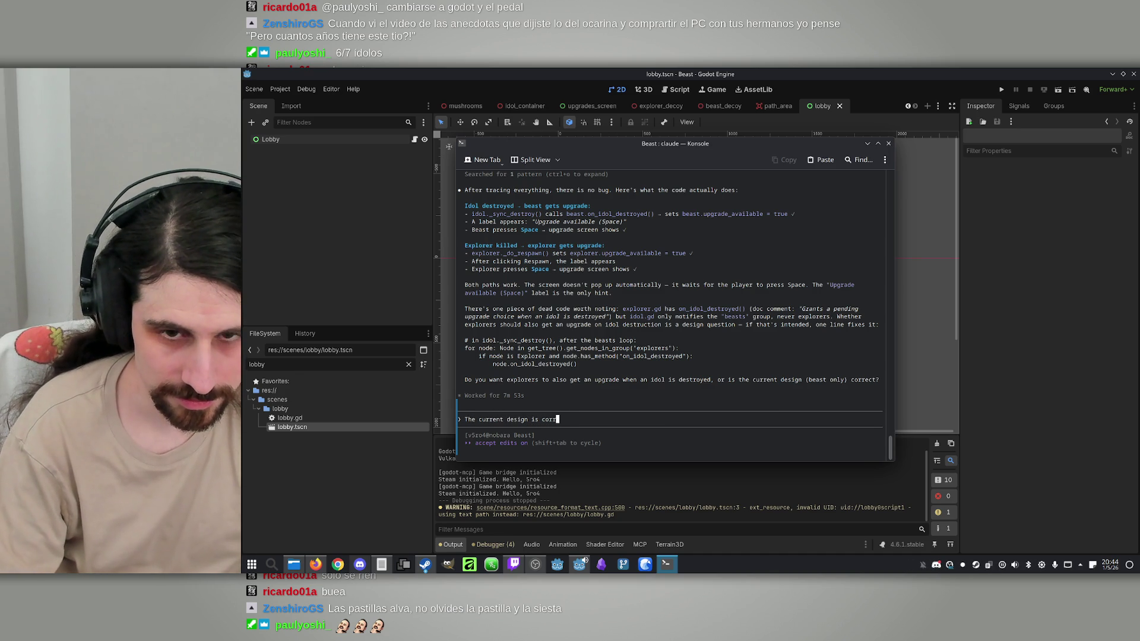
Step: Tell Claude 'The current design is correct.' and review its reply that no upgrade changes are needed
key(Return)
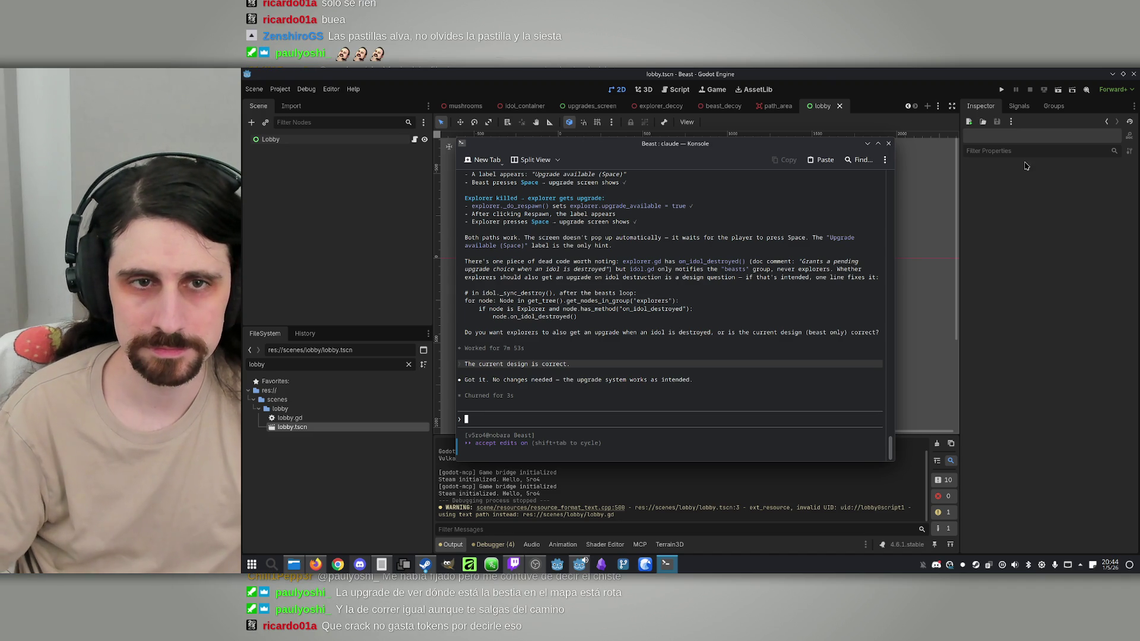
scroll(646, 268, up, 2)
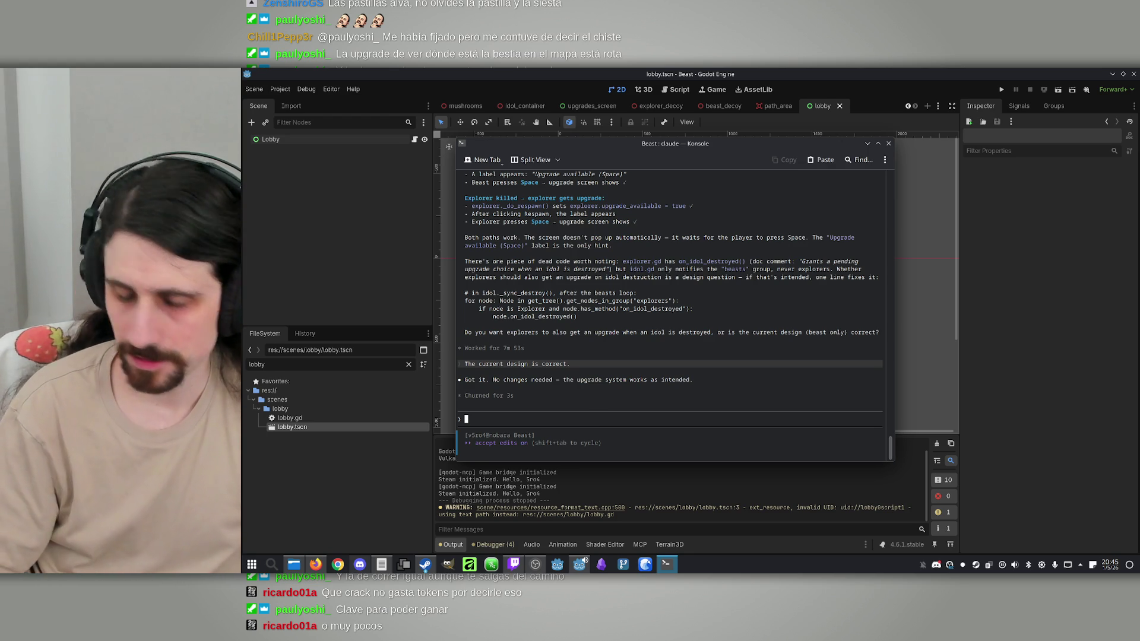
Step: Ask Claude to fix the cursor being captured after choosing one of 2 stacked upgrades, with Esc releasing it
text(If )
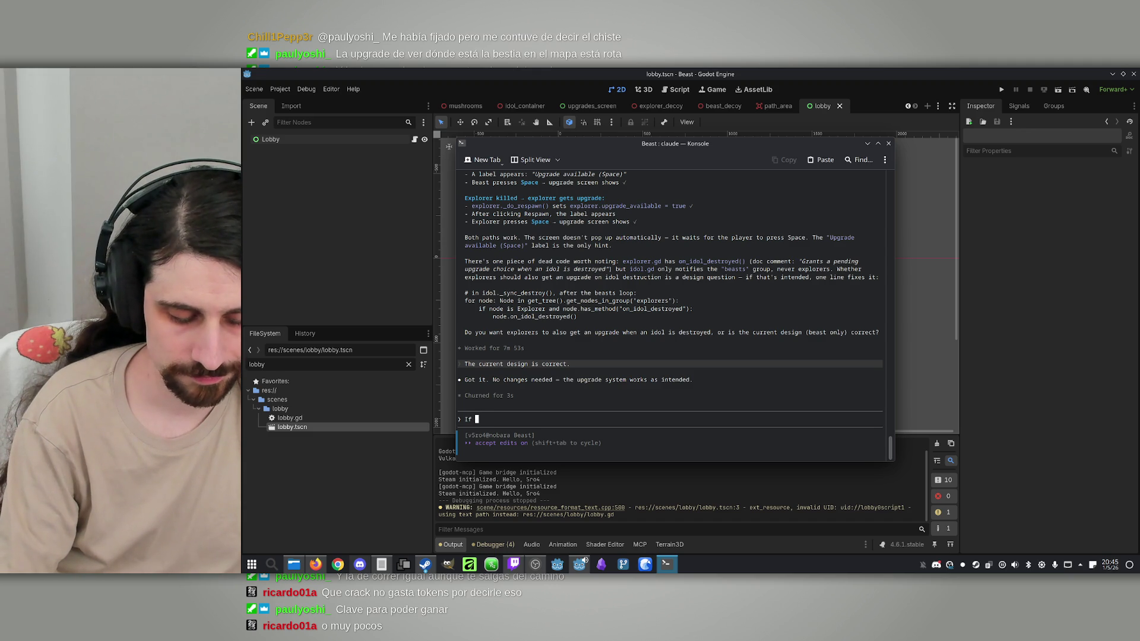
text(a )
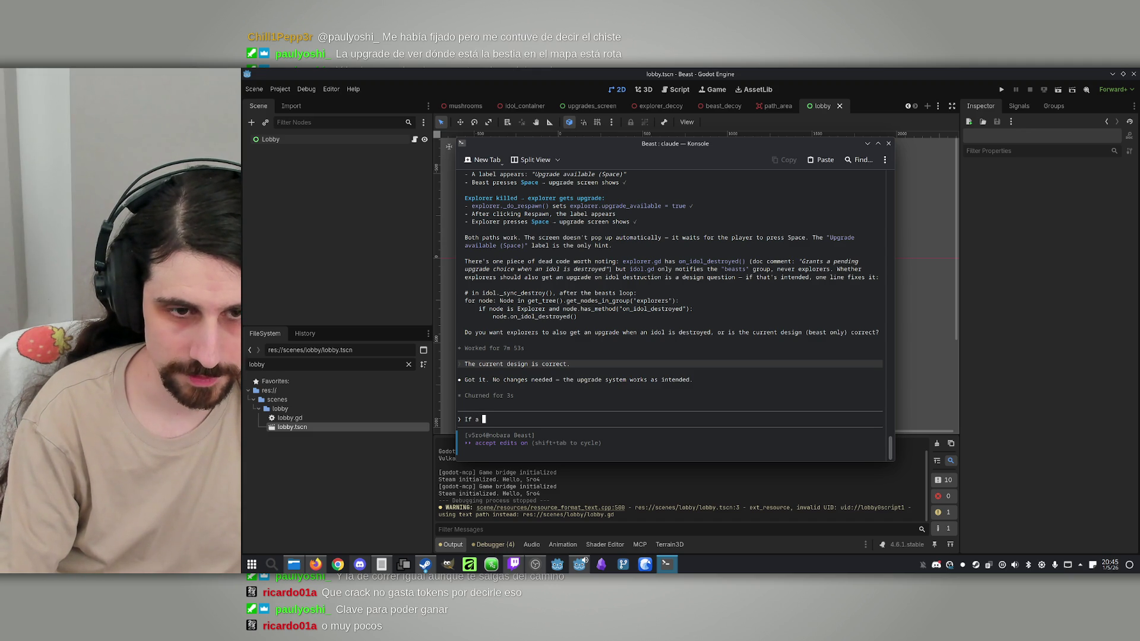
text(player ha)
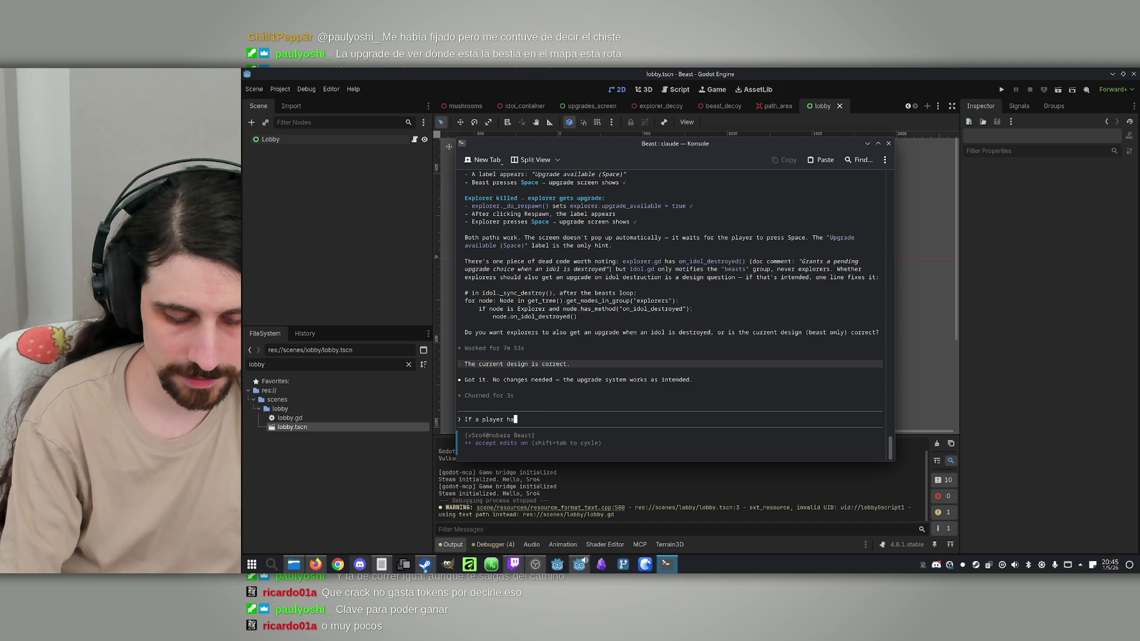
text(s 2 upgrades )
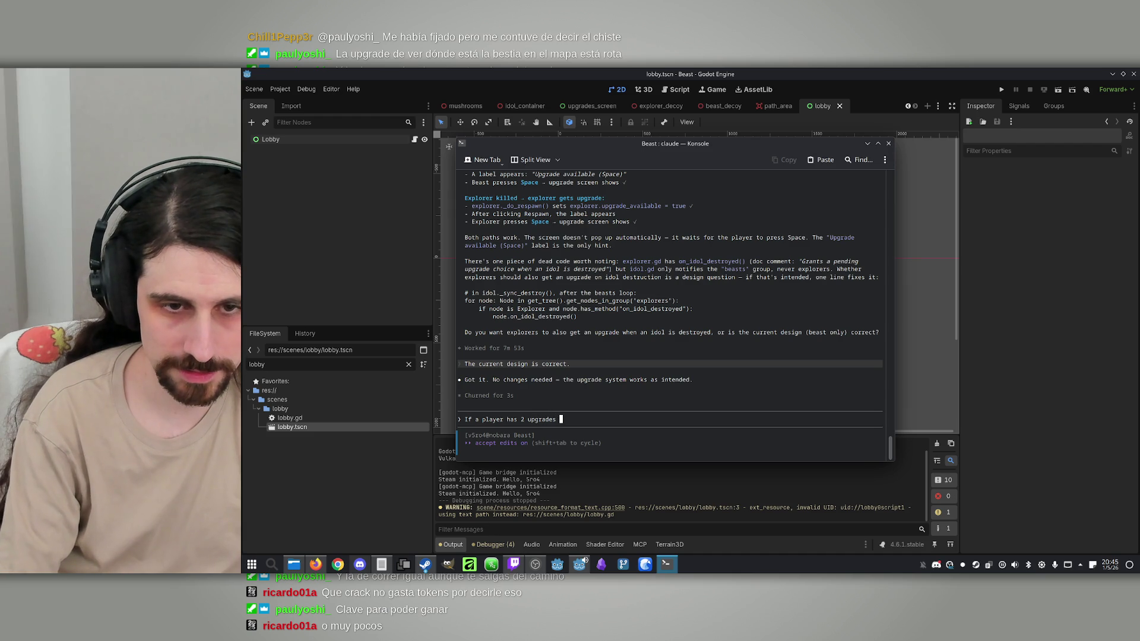
text(accumula)
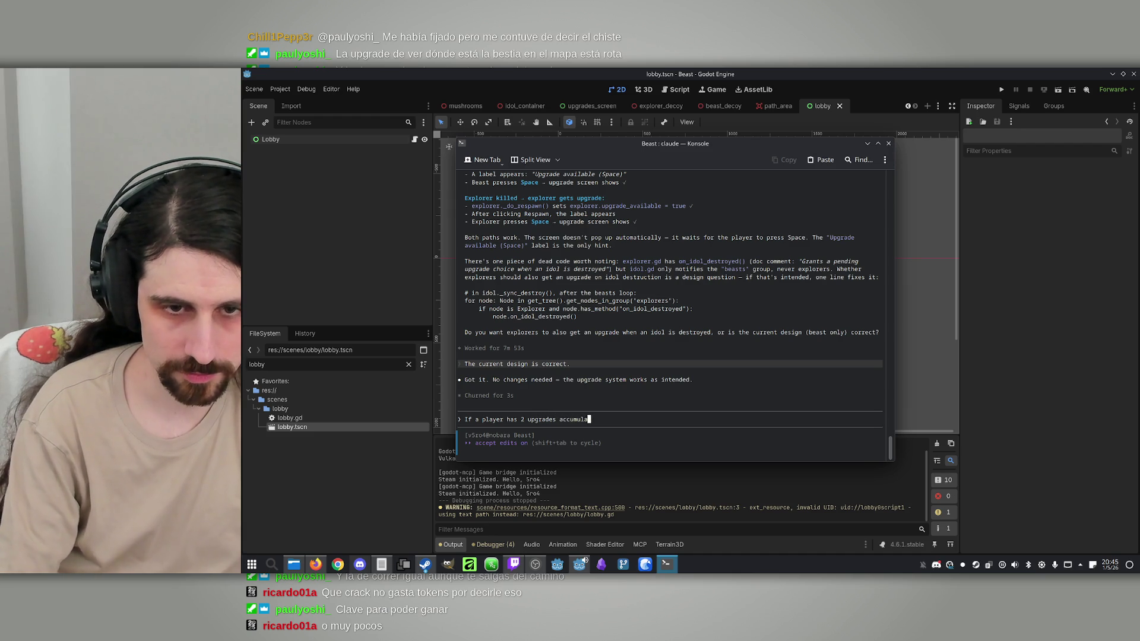
text(ted, when cho)
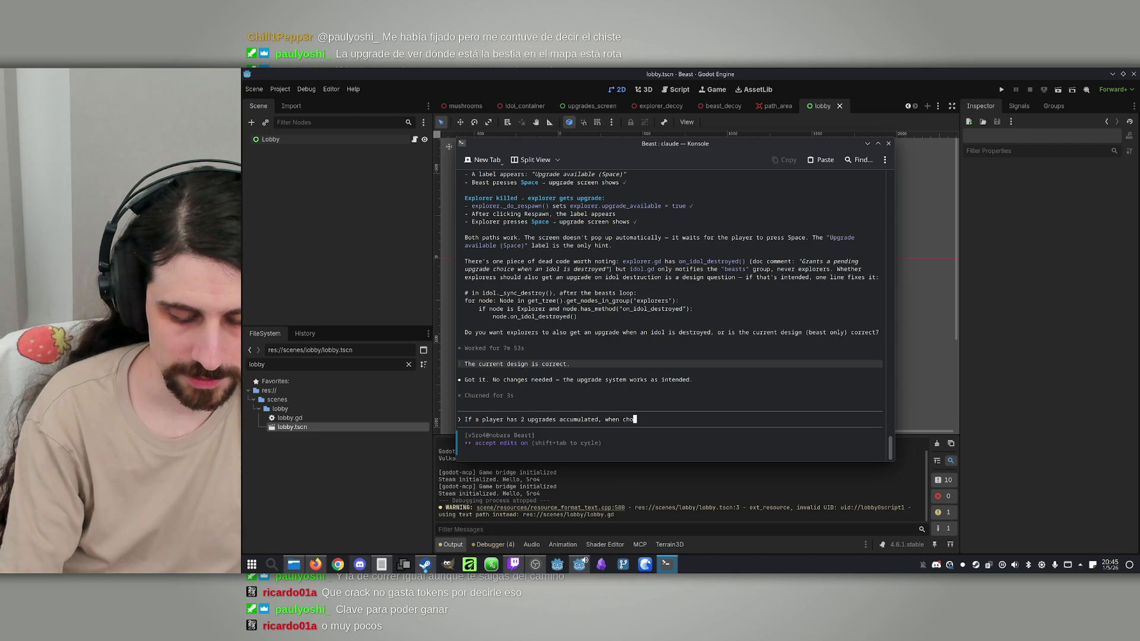
text(osing one of )
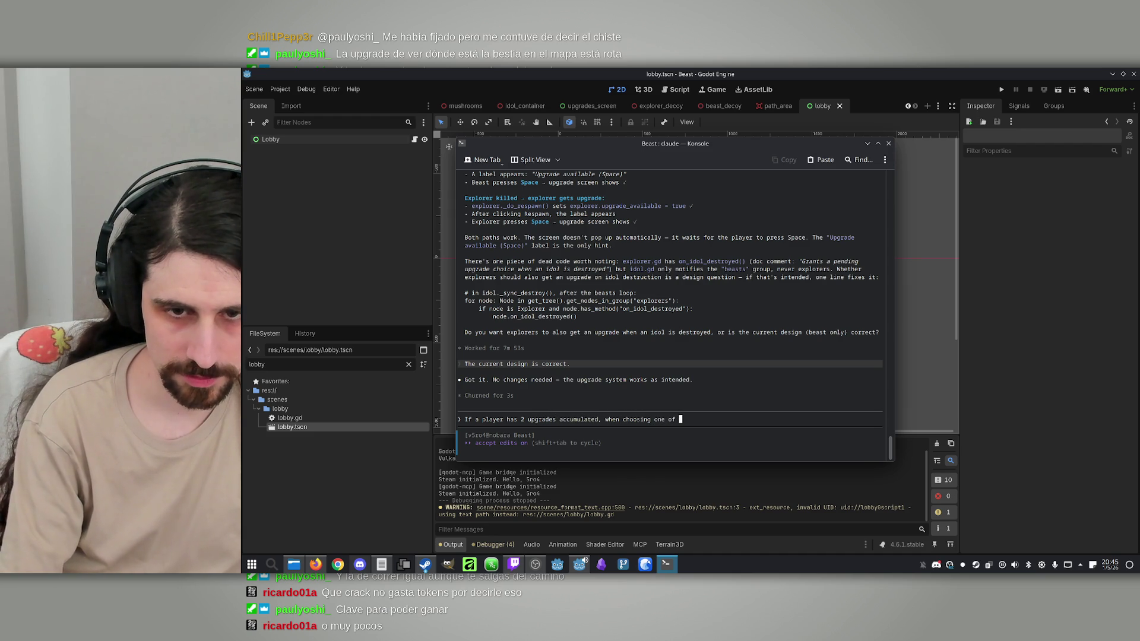
text(them, the )
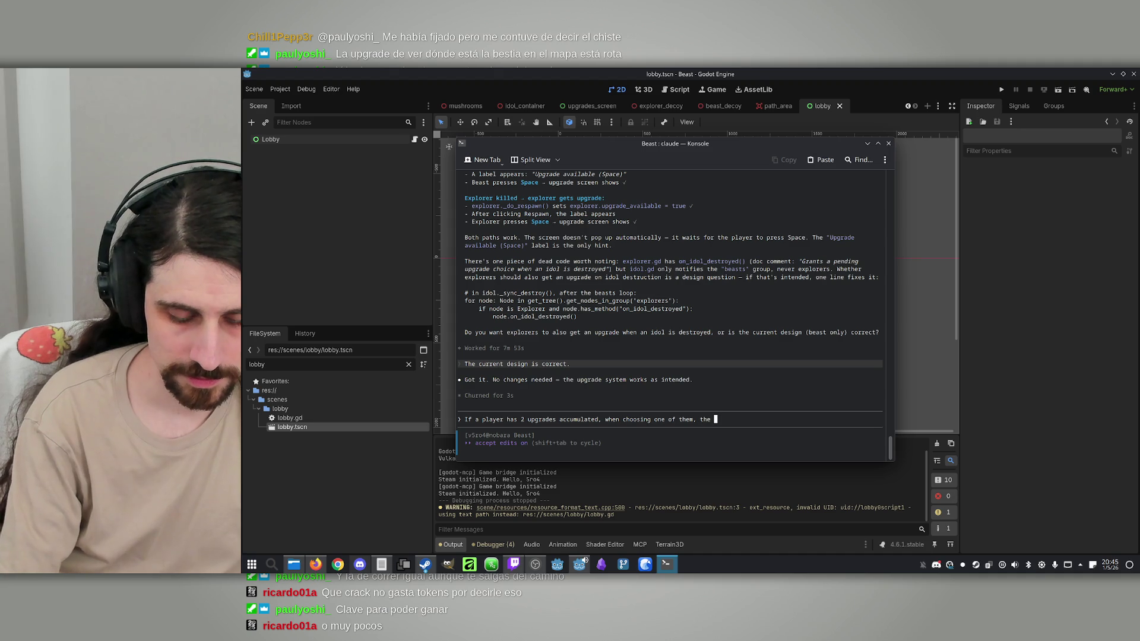
text(game absorbs )
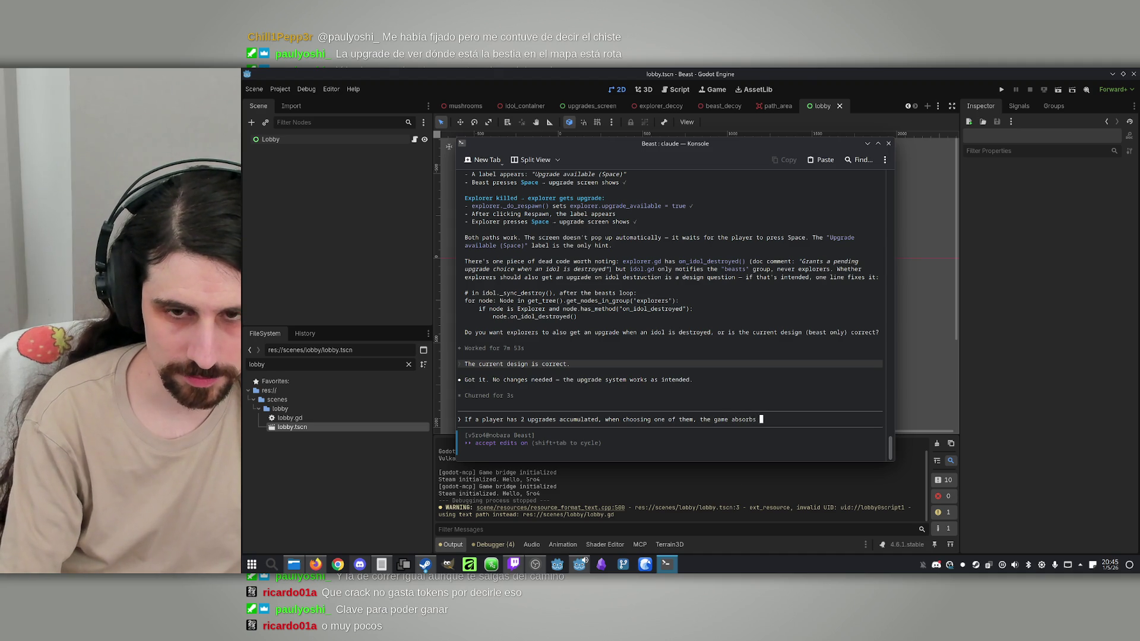
text(the cursor, )
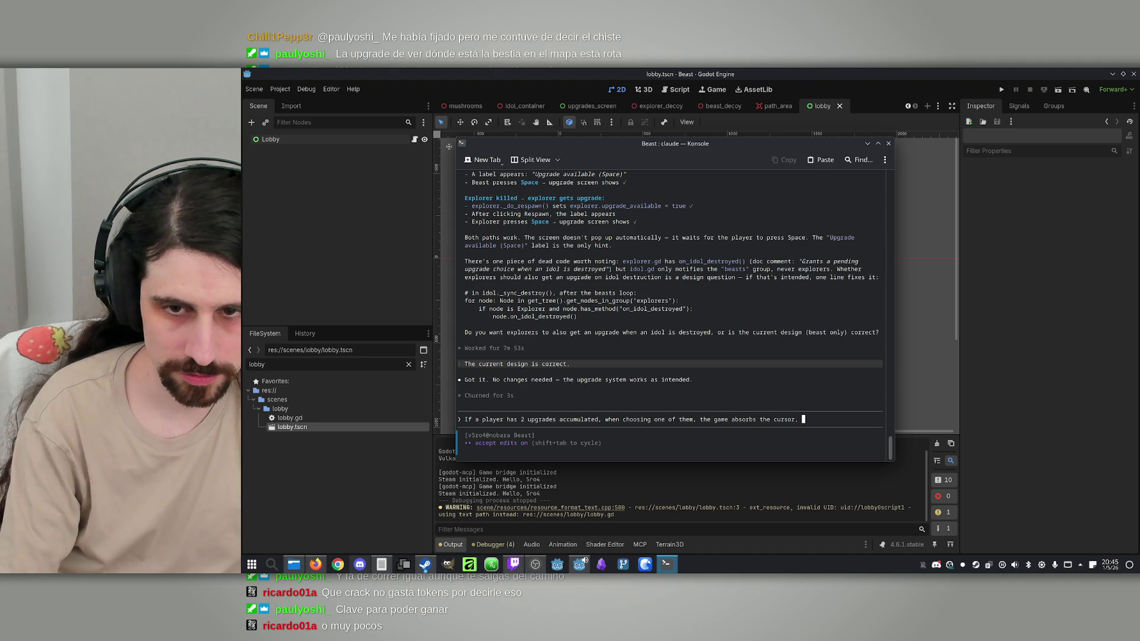
text(so he can)
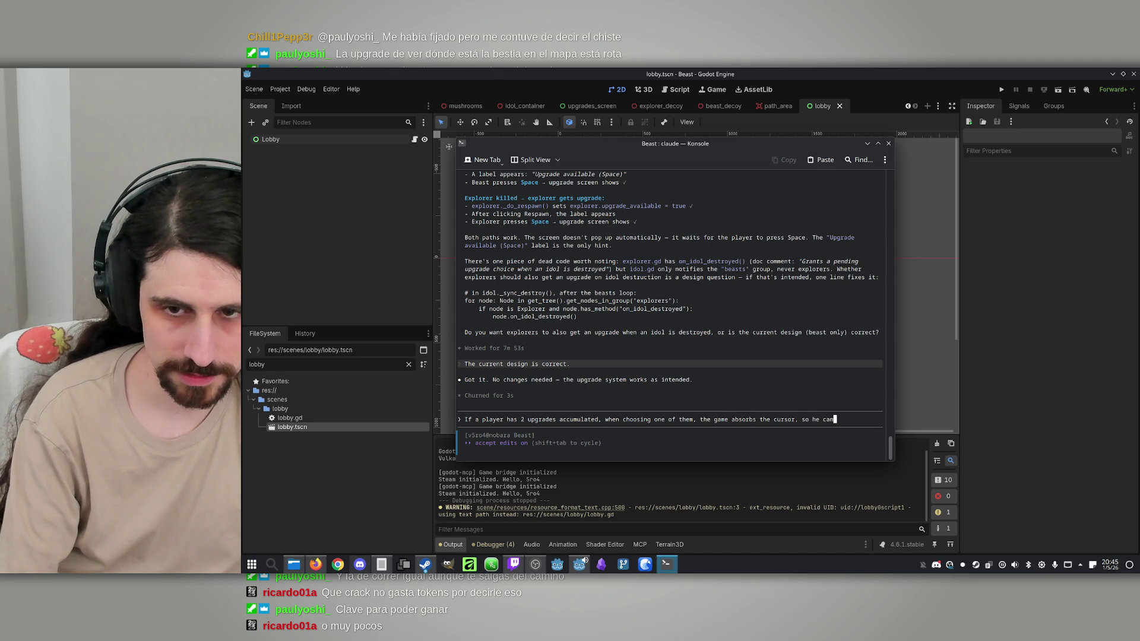
text('t choose the se)
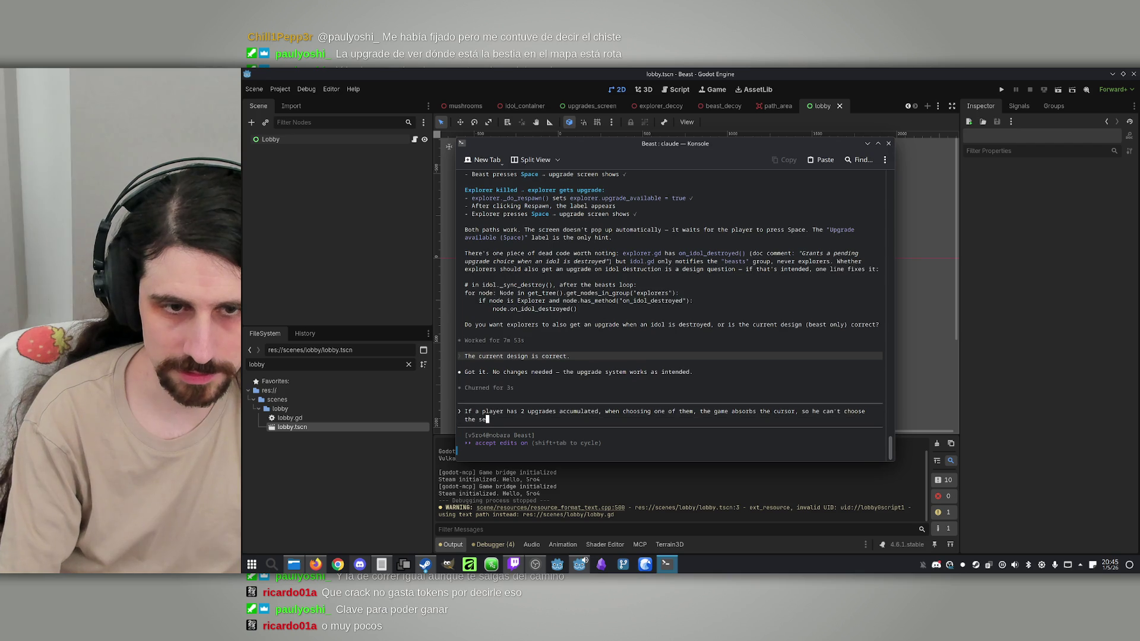
text(cond one. F)
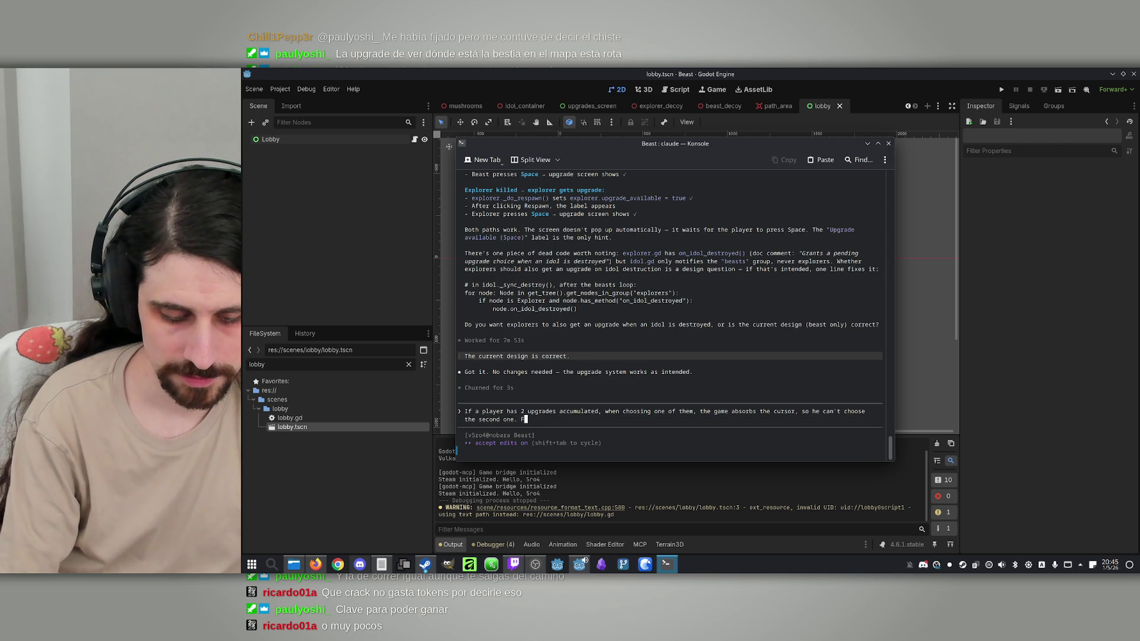
text(ix that, and )
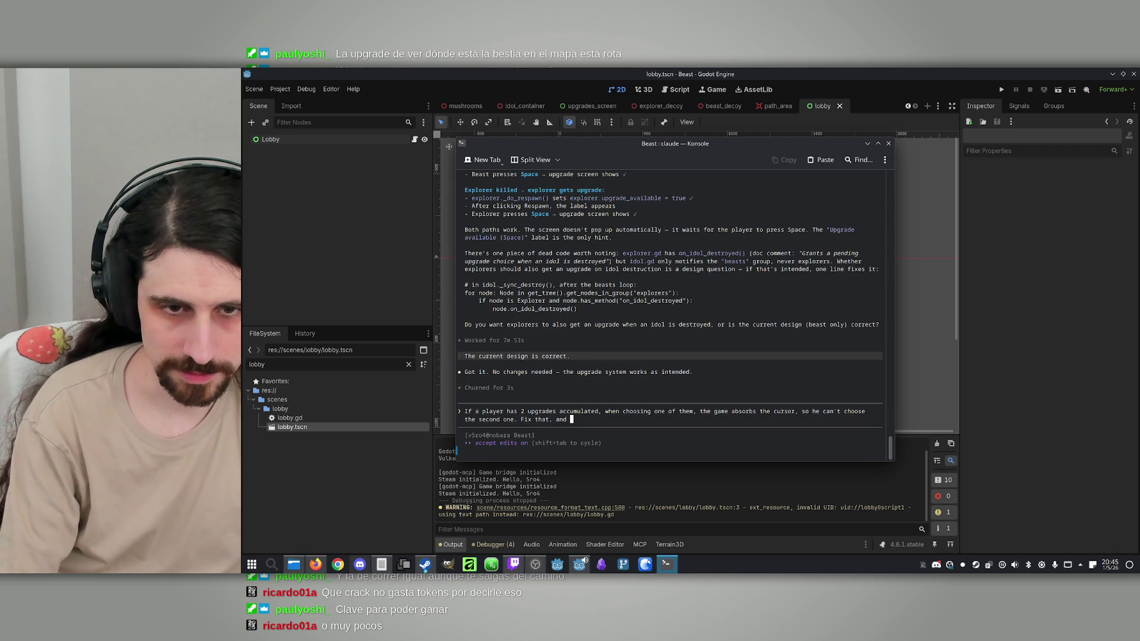
text(also make it s)
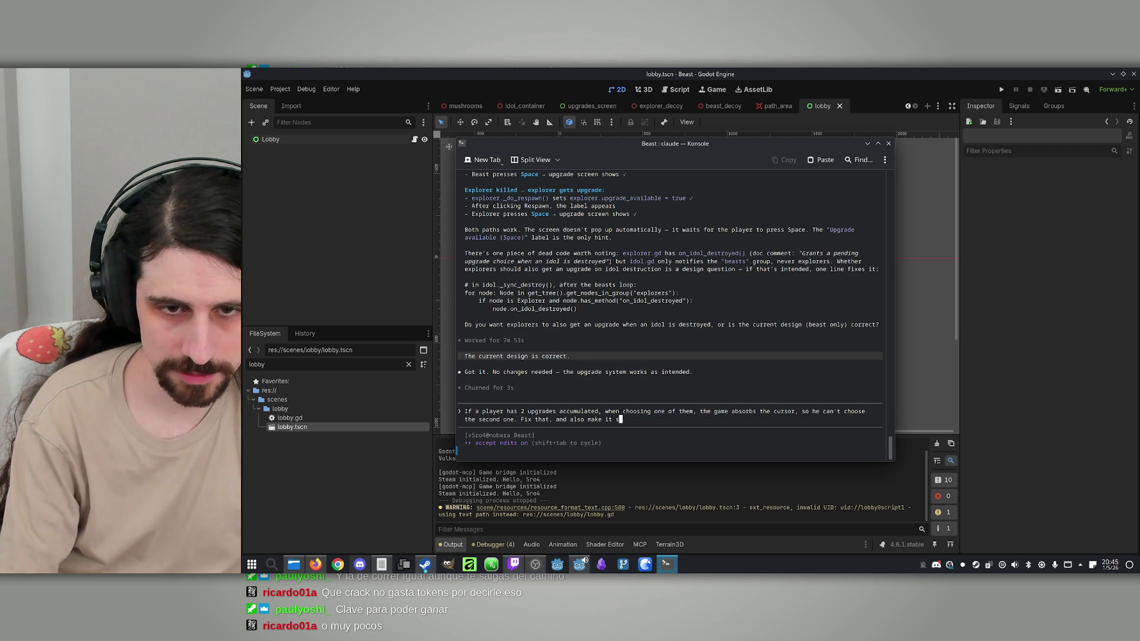
text(o pressi)
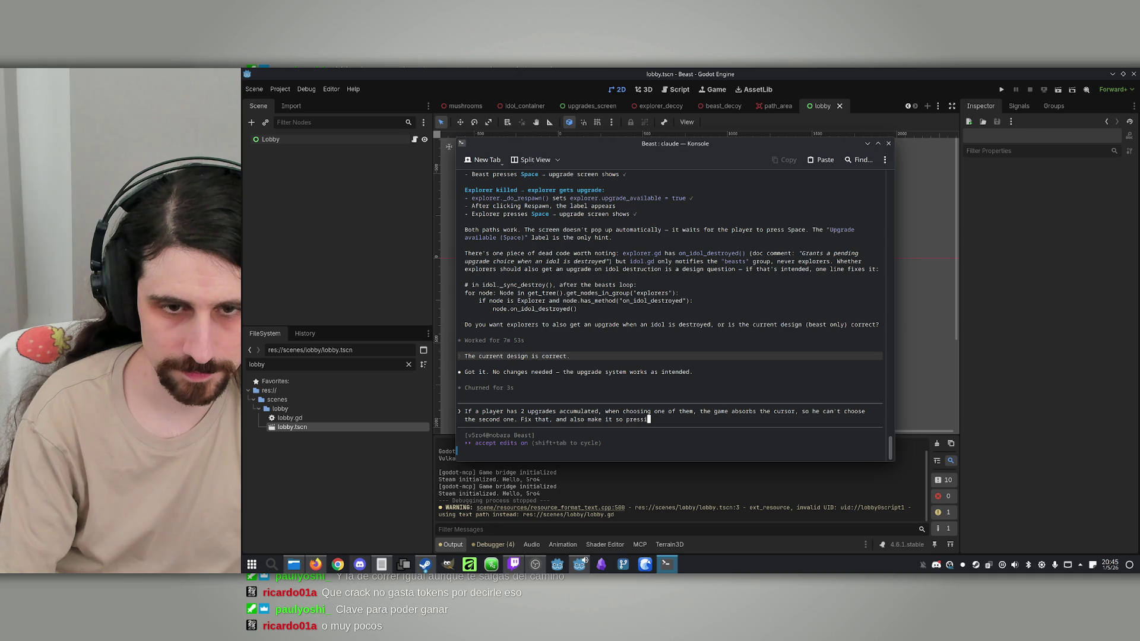
text(ng E)
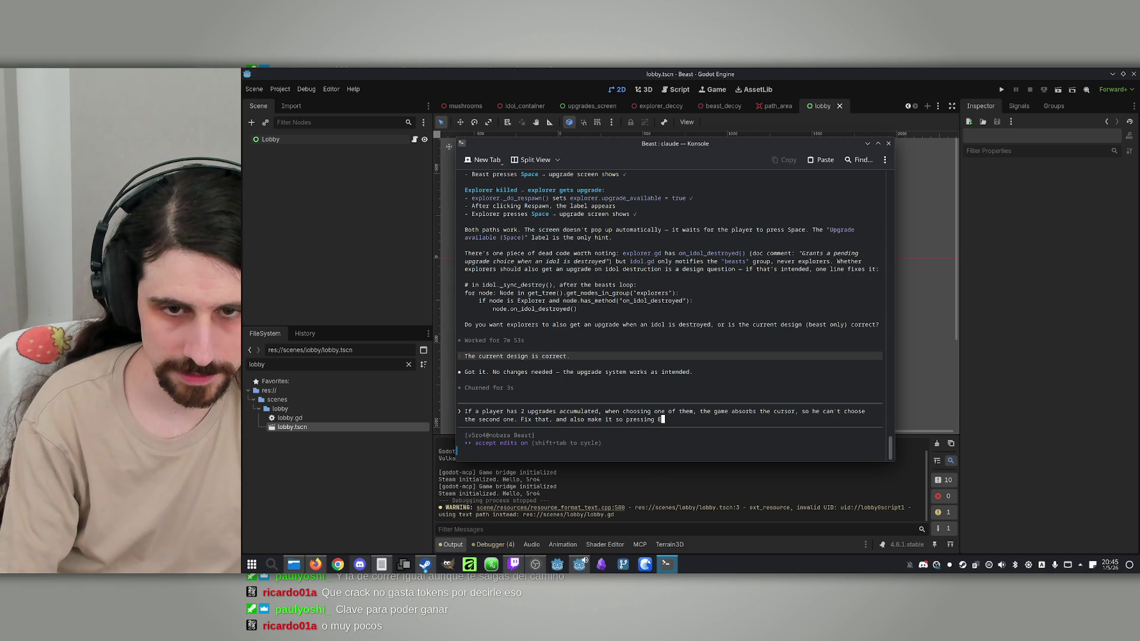
text(sc releases the cursor until )
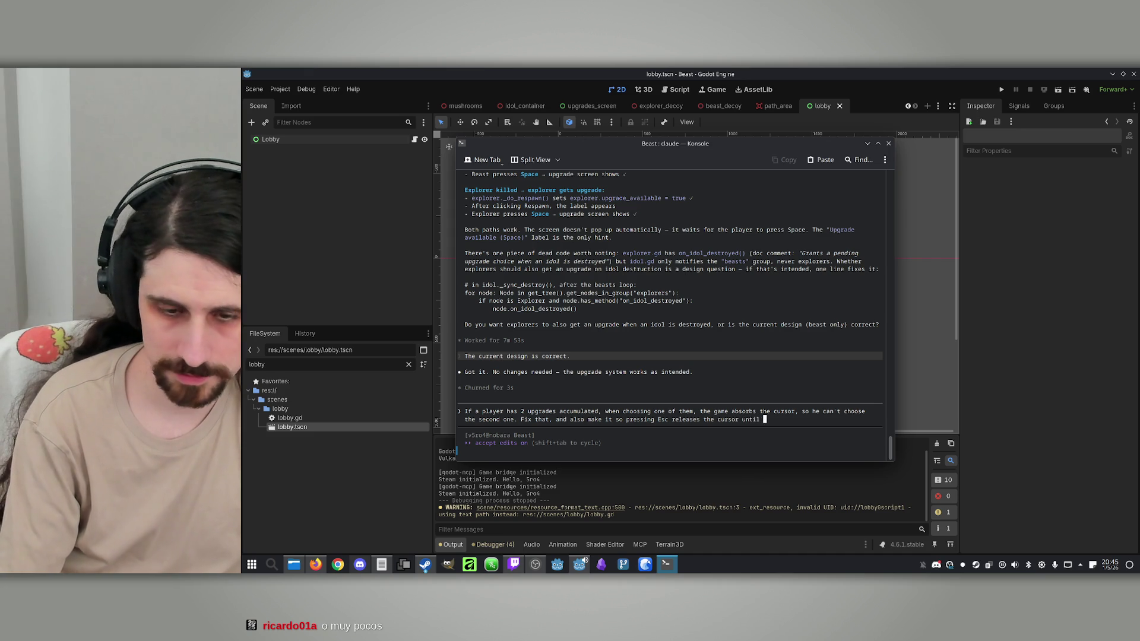
text(the game window is clicked again.)
key(Return)
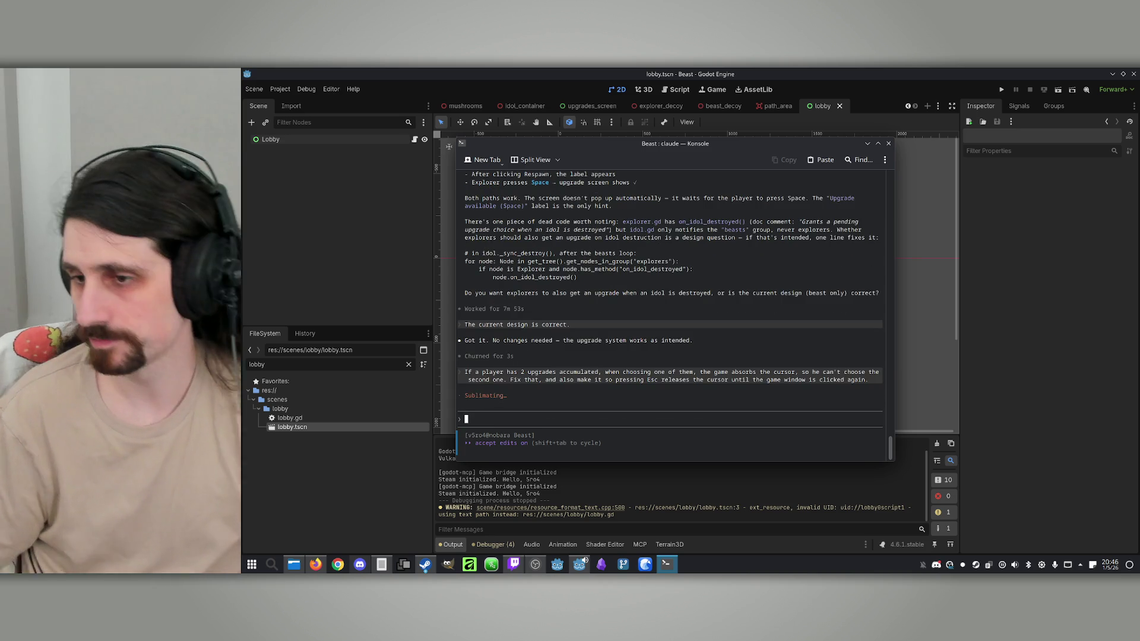
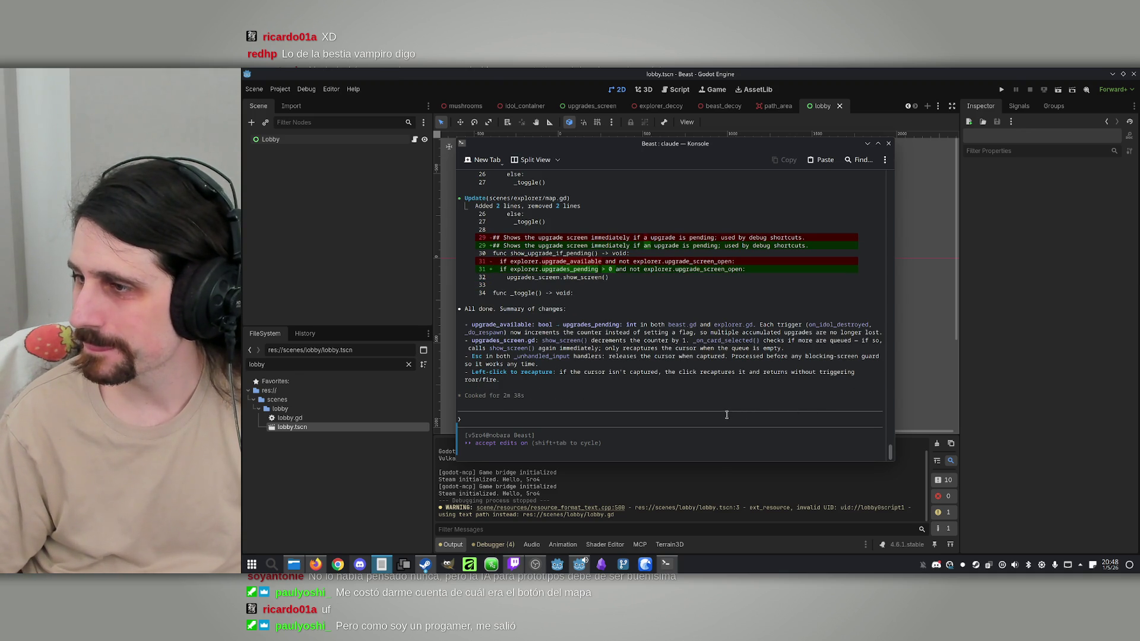
Step: Read Claude's upgrades_pending fix summary in Konsole, then return to the Godot editor's scene tabs
click(604, 357)
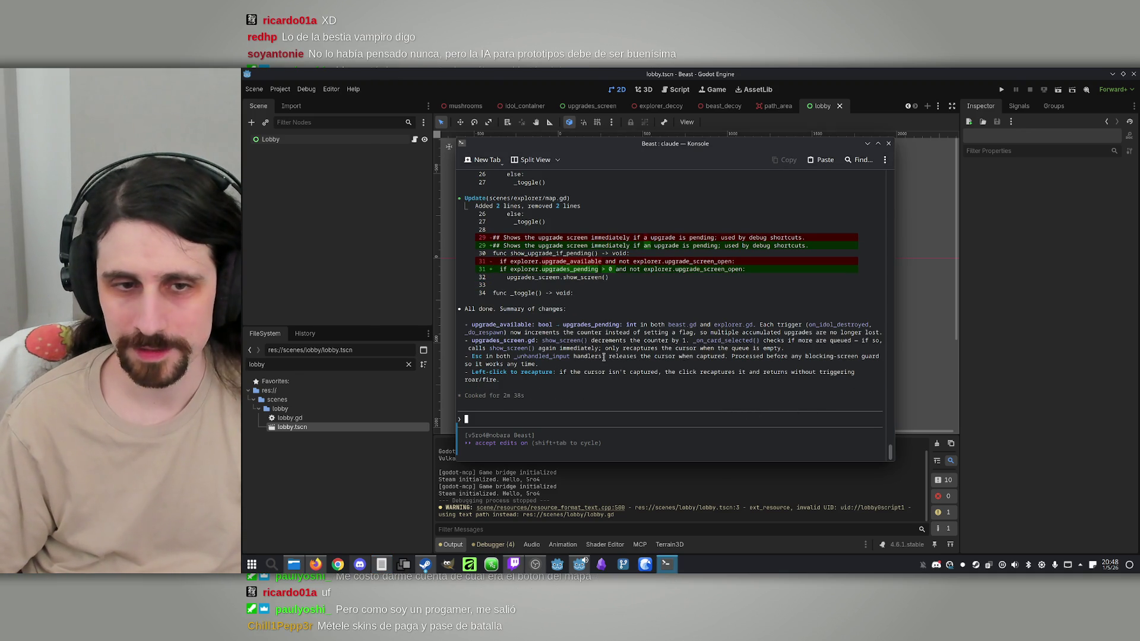
click(631, 119)
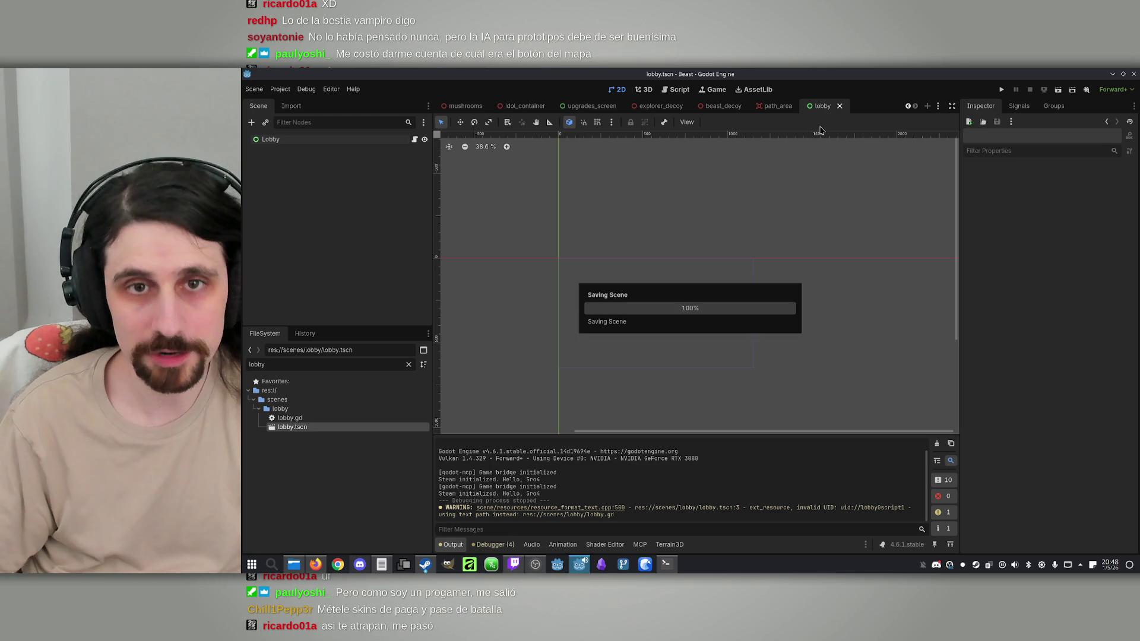
scroll(526, 108, up, 6)
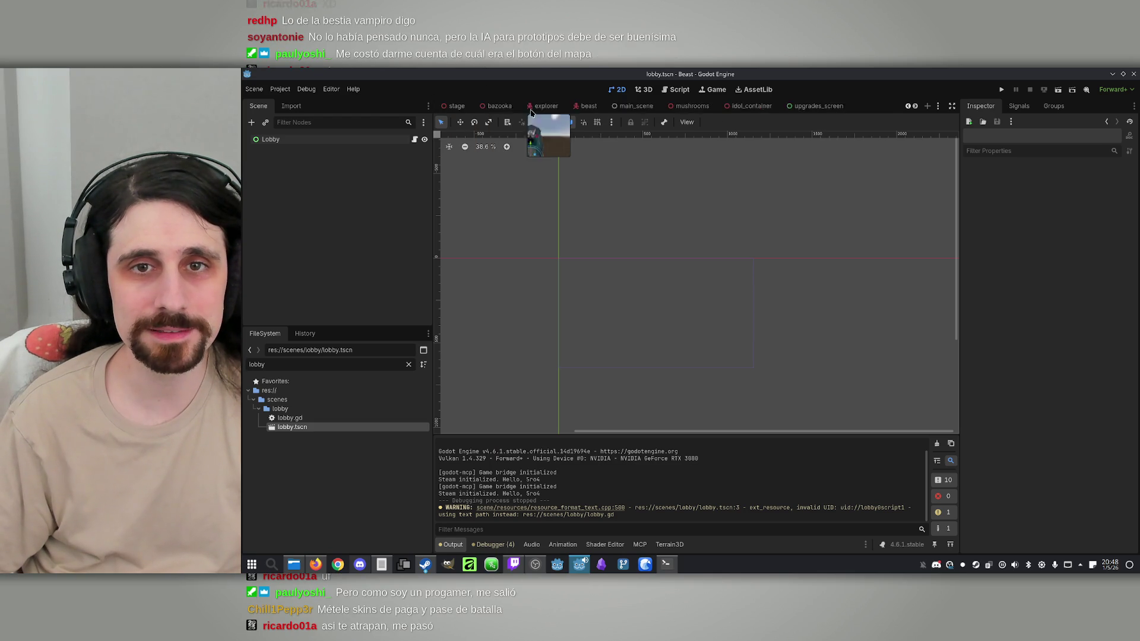
Step: Open the stage scene and zoom the viewport in toward the trees
click(508, 107)
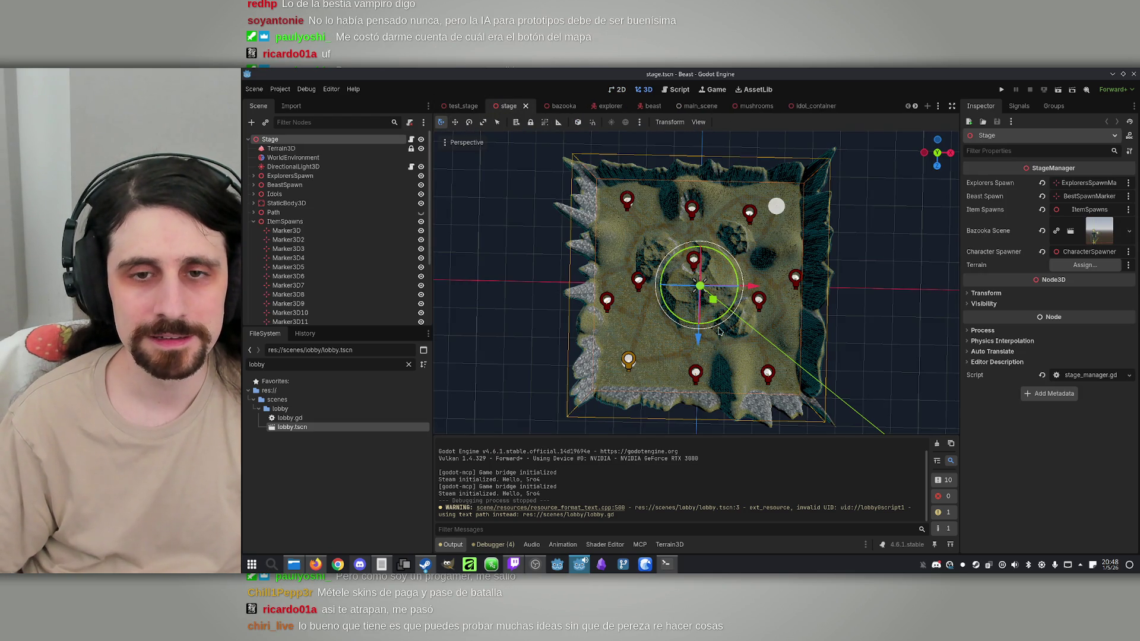
scroll(696, 283, up, 3)
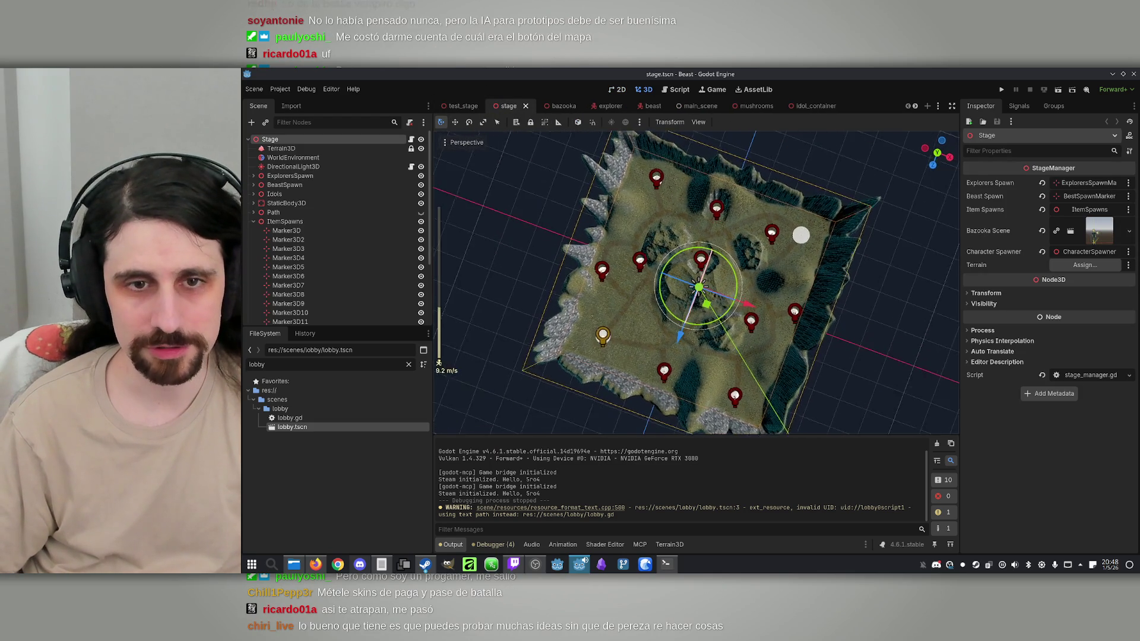
scroll(696, 283, up, 10)
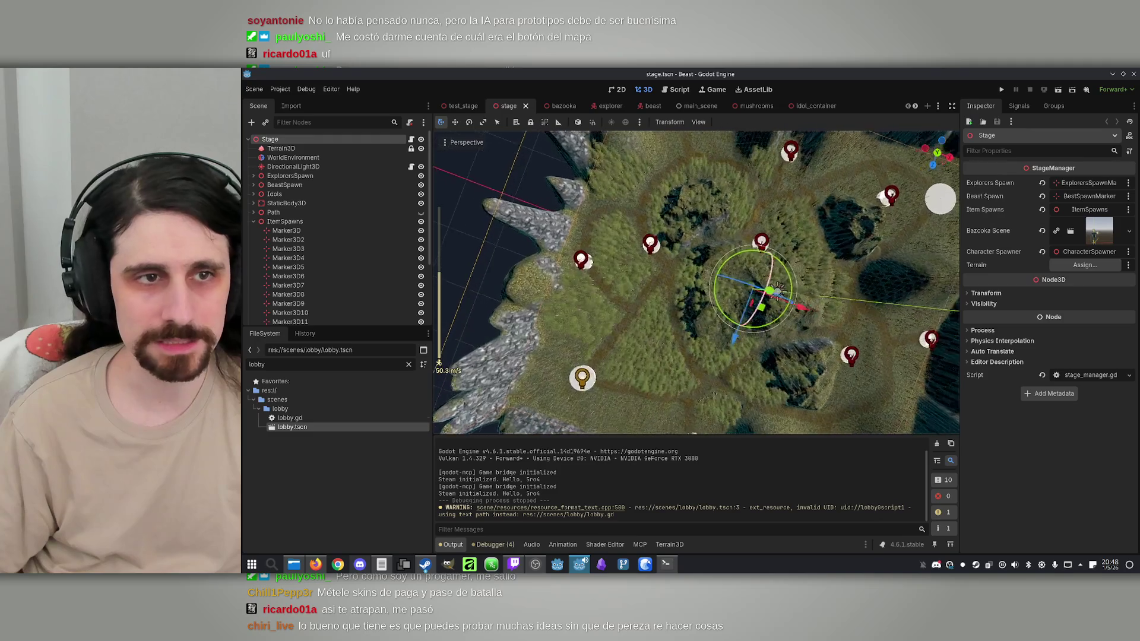
Step: Select Terrain3D and paint a reddish patch near the trees with a size 10, strength 3 brush
click(281, 148)
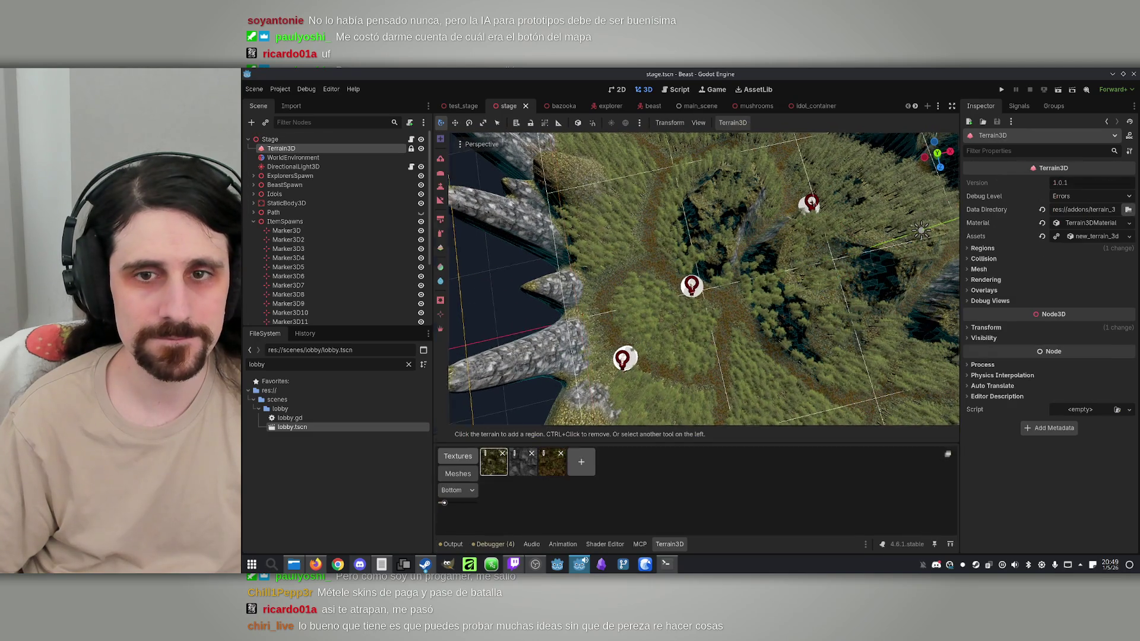
scroll(704, 279, up, 10)
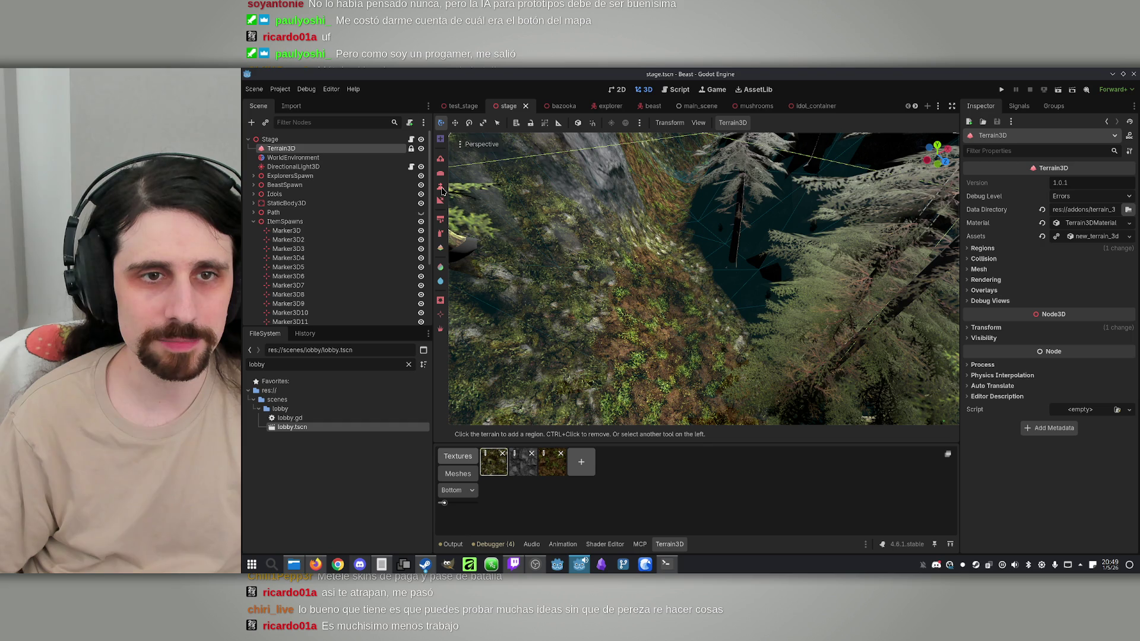
click(440, 187)
mouse_move(636, 208)
mouse_down()
mouse_move(659, 206)
mouse_move(674, 275)
mouse_up()
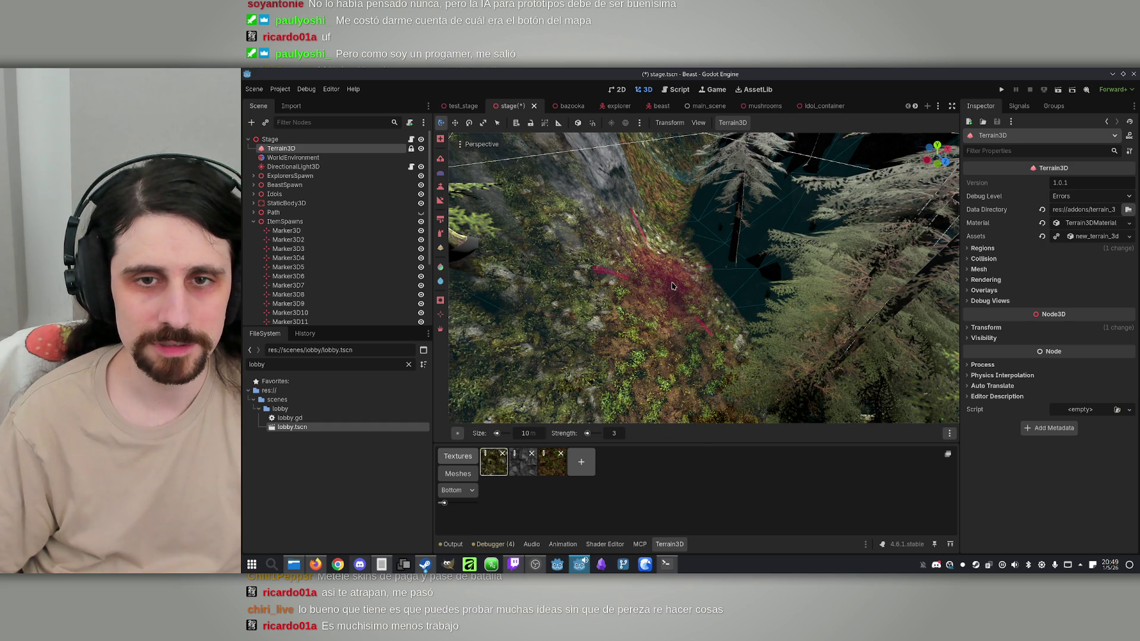
Step: Switch to the Height brush at 20 m size and raise the valley to fill the dark gap
key(ctrl)
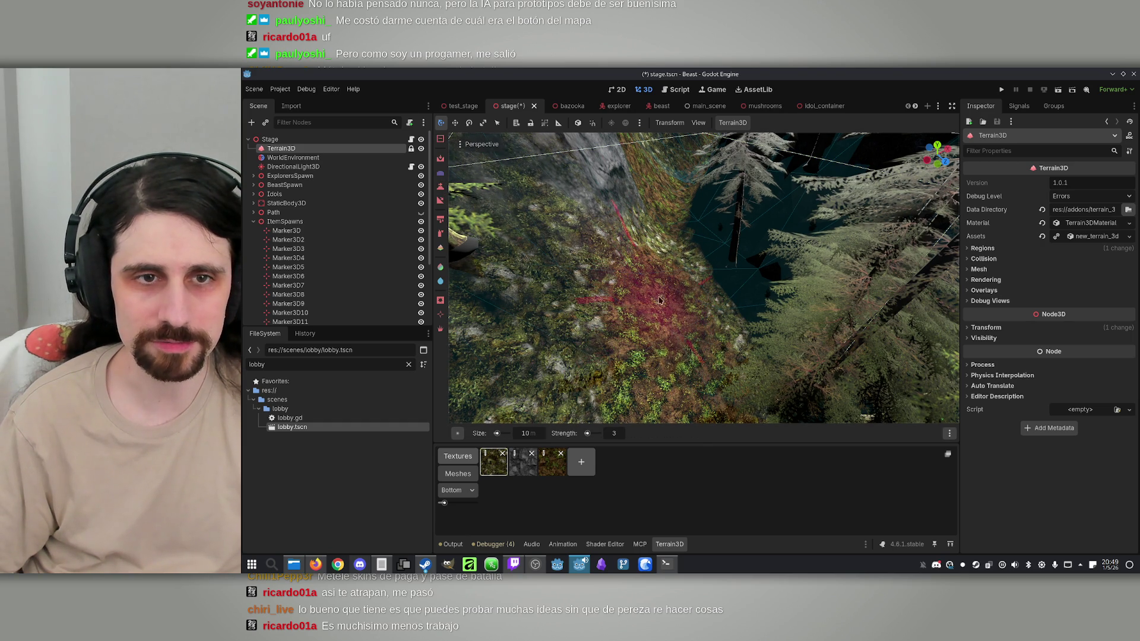
key(r)
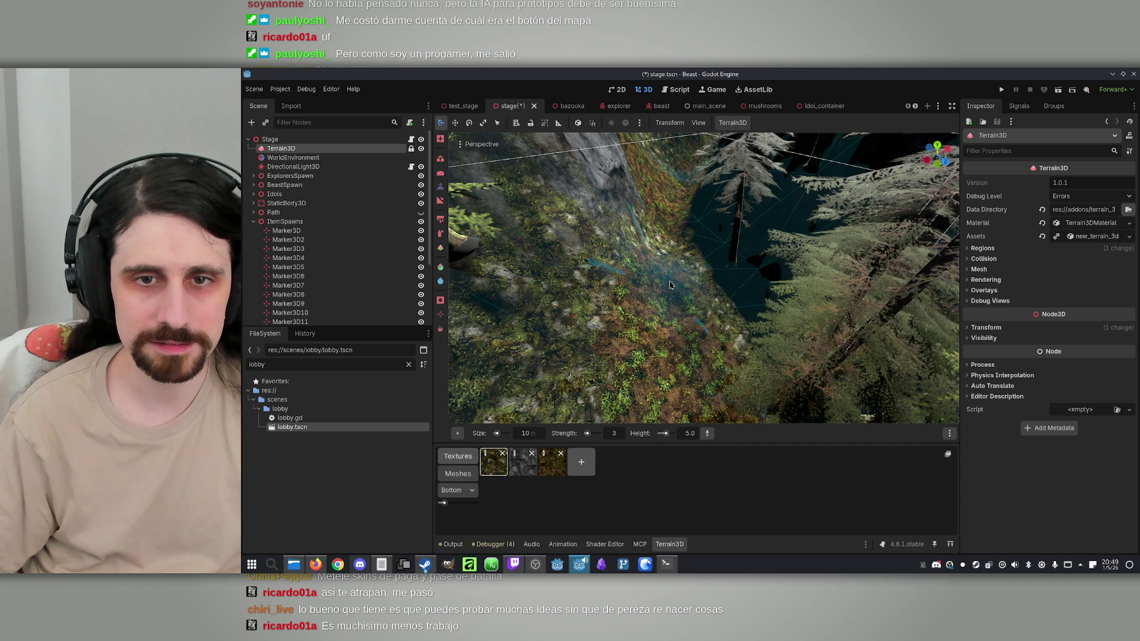
click(525, 434)
text(20)
key(Return)
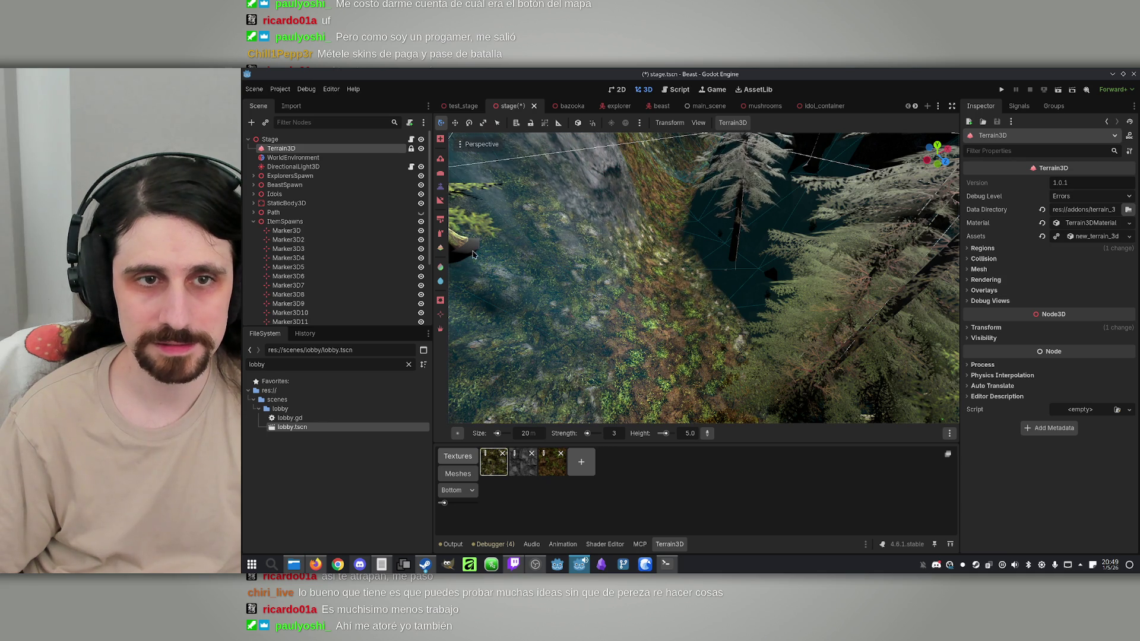
scroll(656, 247, down, 5)
scroll(744, 243, up, 5)
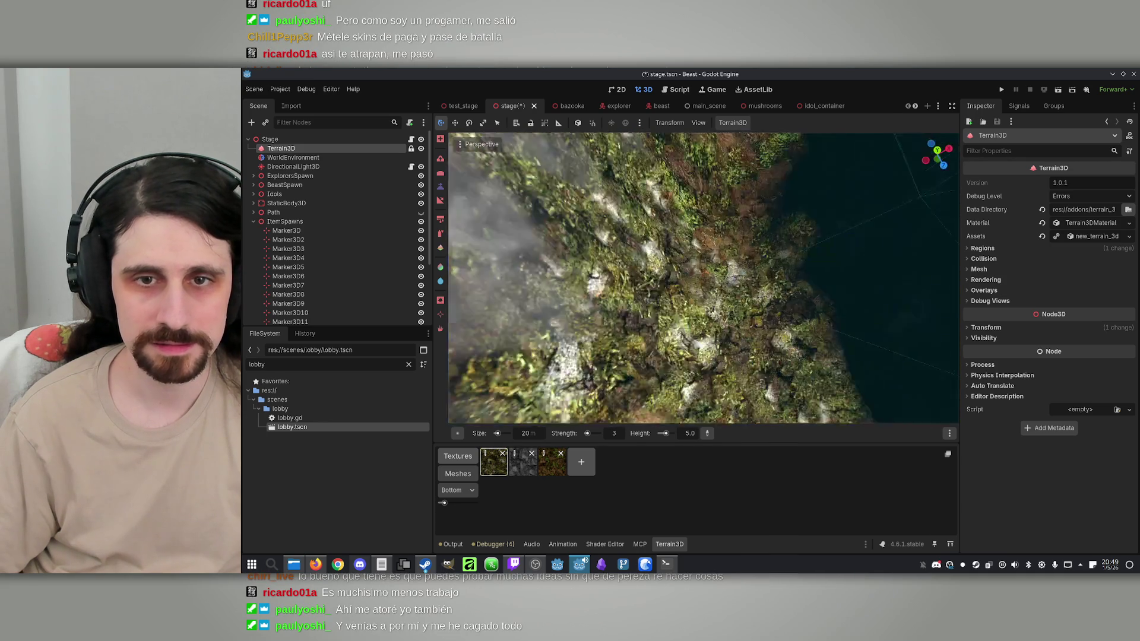
scroll(744, 243, down, 5)
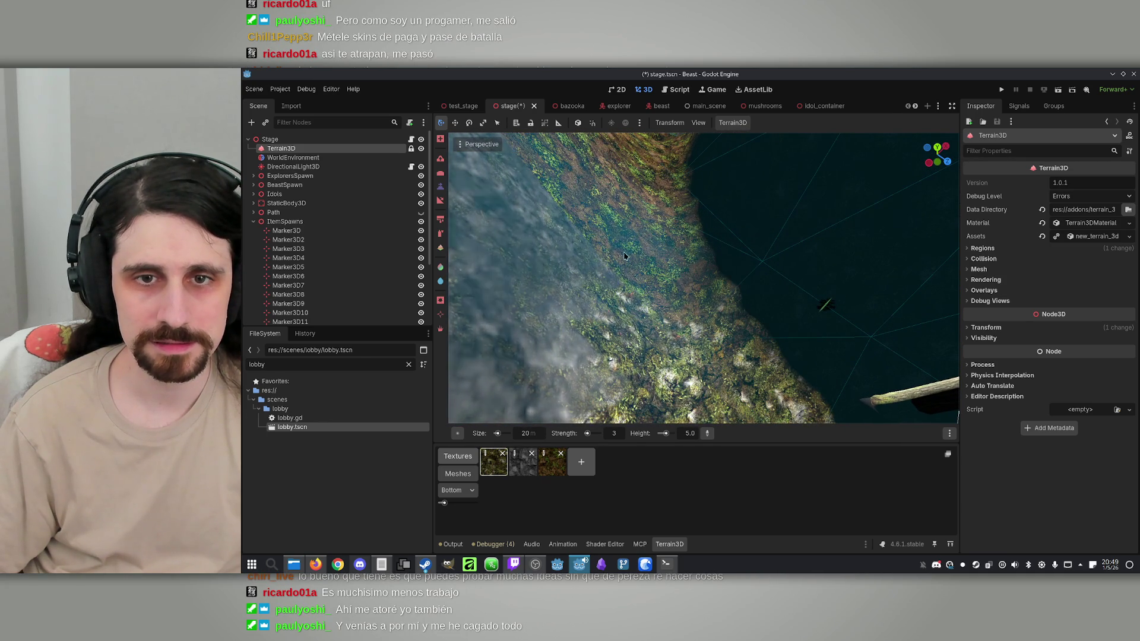
scroll(636, 267, up, 5)
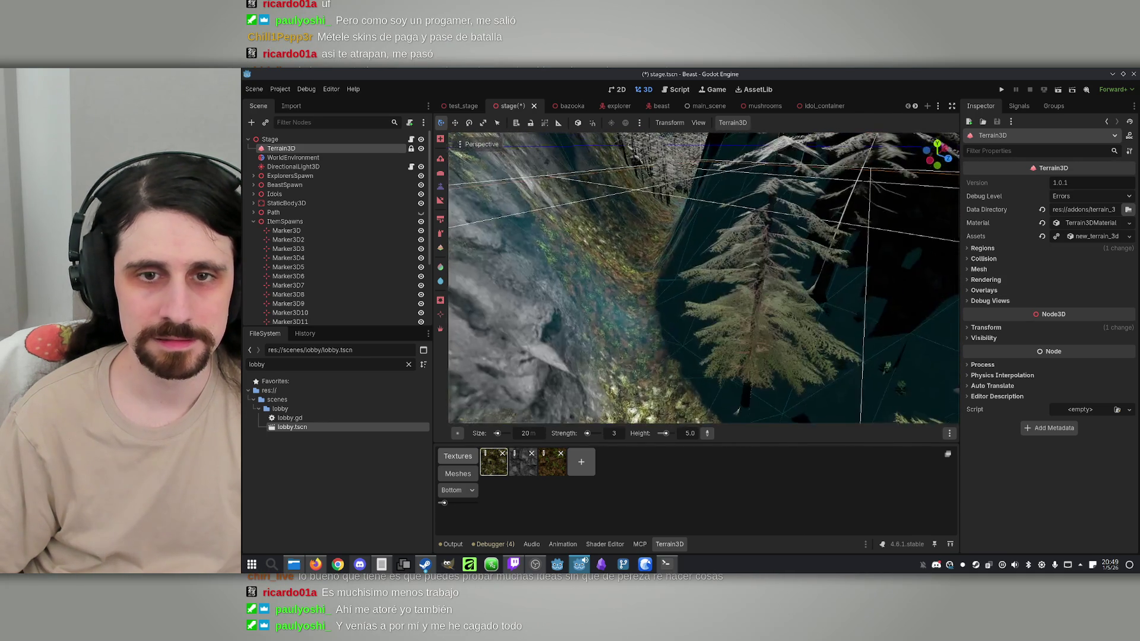
mouse_move(731, 277)
mouse_down()
mouse_move(722, 250)
mouse_move(653, 236)
mouse_move(636, 263)
mouse_up()
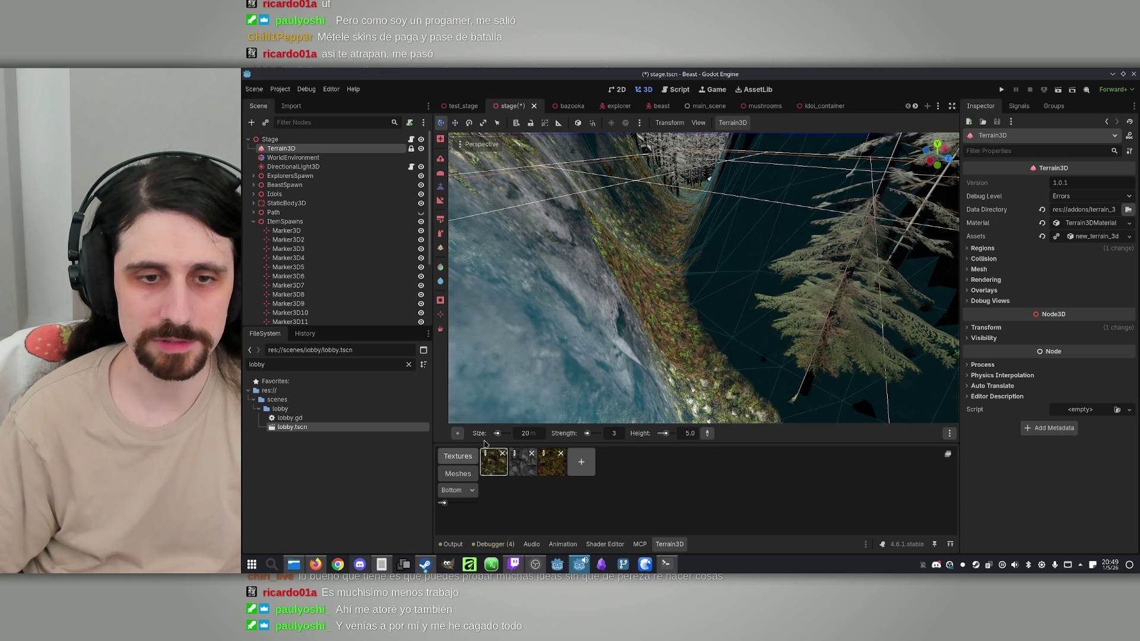
Step: With a 10 m brush, raise the rock walls along the valley's right-hand slope
click(526, 432)
text(10)
key(Return)
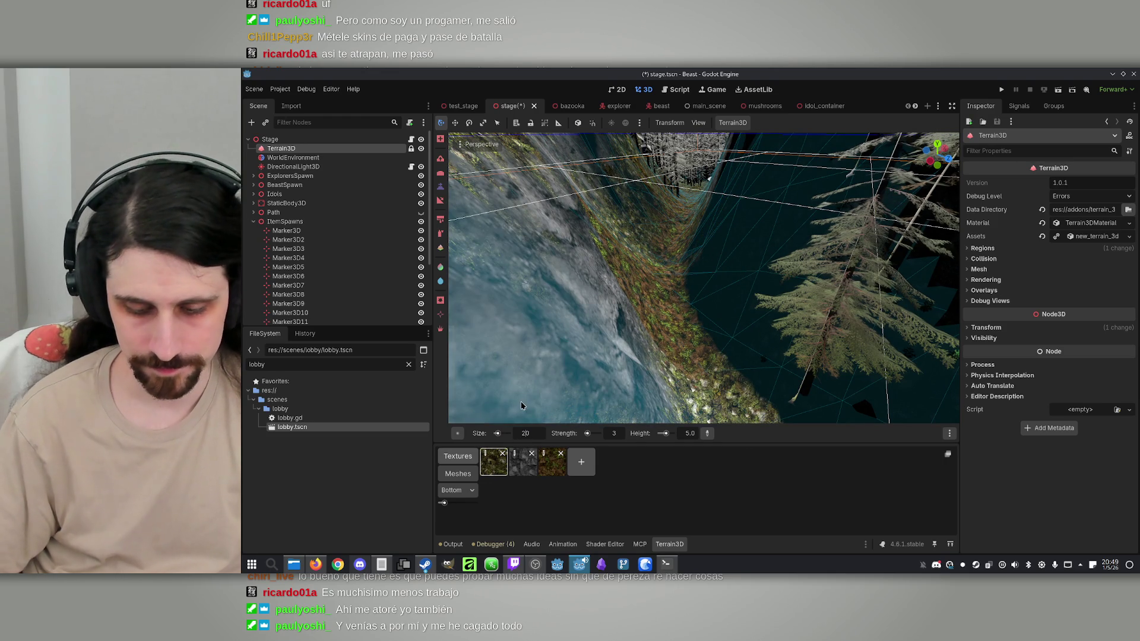
mouse_move(662, 380)
mouse_down()
mouse_move(637, 308)
mouse_move(600, 297)
mouse_move(657, 203)
mouse_up()
mouse_move(709, 350)
mouse_down()
mouse_move(718, 383)
mouse_move(736, 237)
mouse_move(711, 309)
mouse_move(724, 299)
mouse_move(695, 270)
mouse_move(644, 309)
mouse_move(653, 275)
mouse_up()
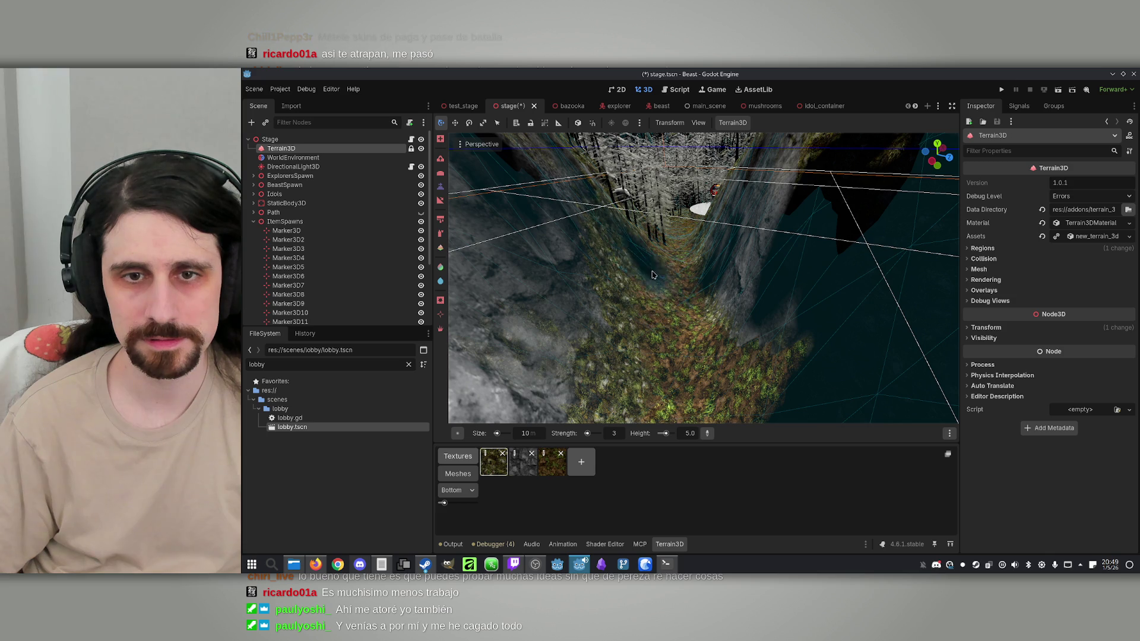
scroll(683, 285, up, 3)
drag(600, 306, 600, 237)
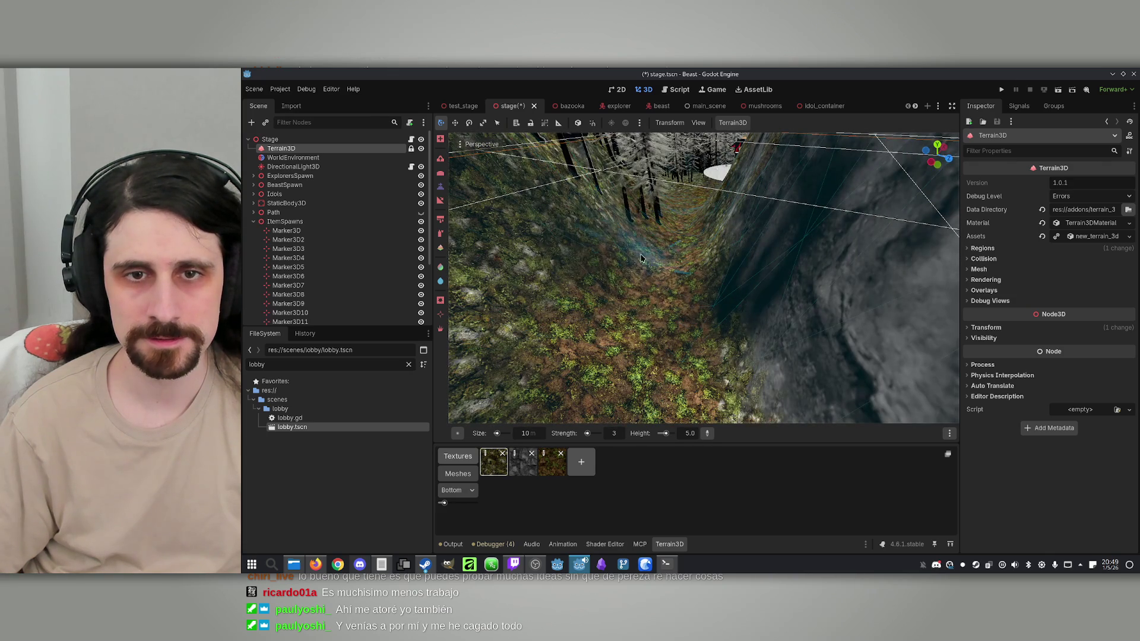
scroll(697, 241, up, 5)
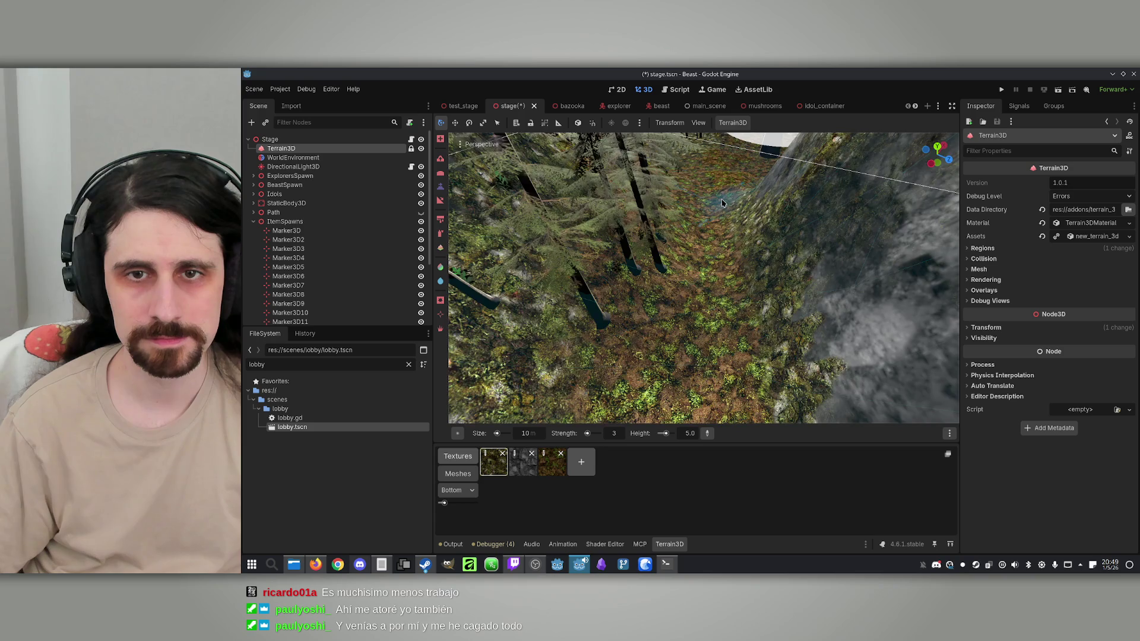
scroll(703, 278, up, 5)
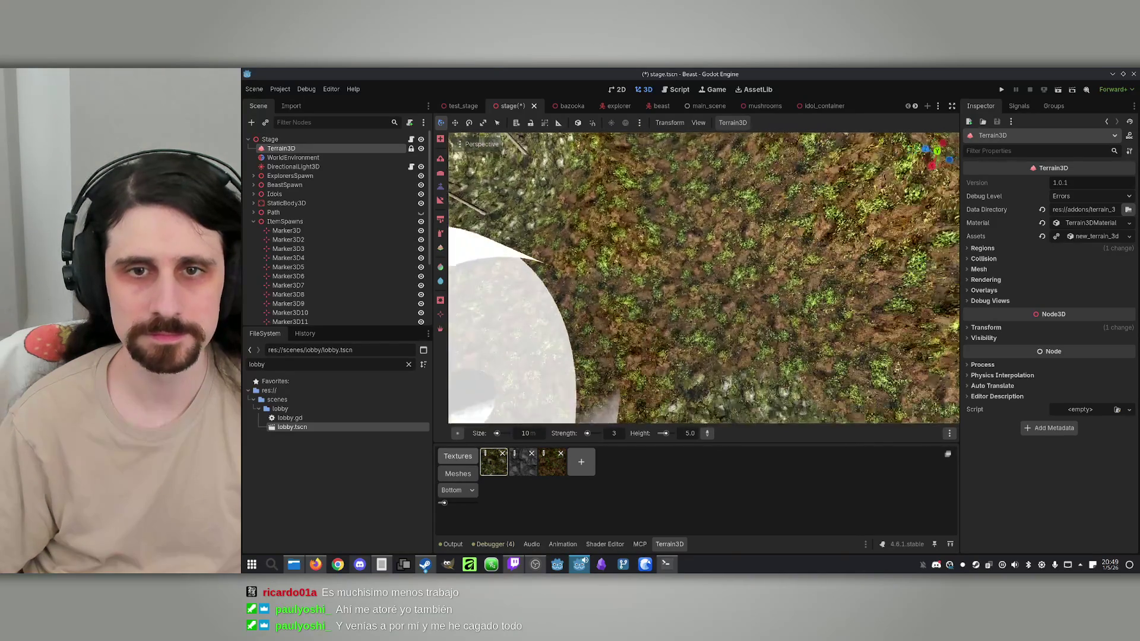
scroll(702, 279, up, 3)
scroll(698, 259, down, 2)
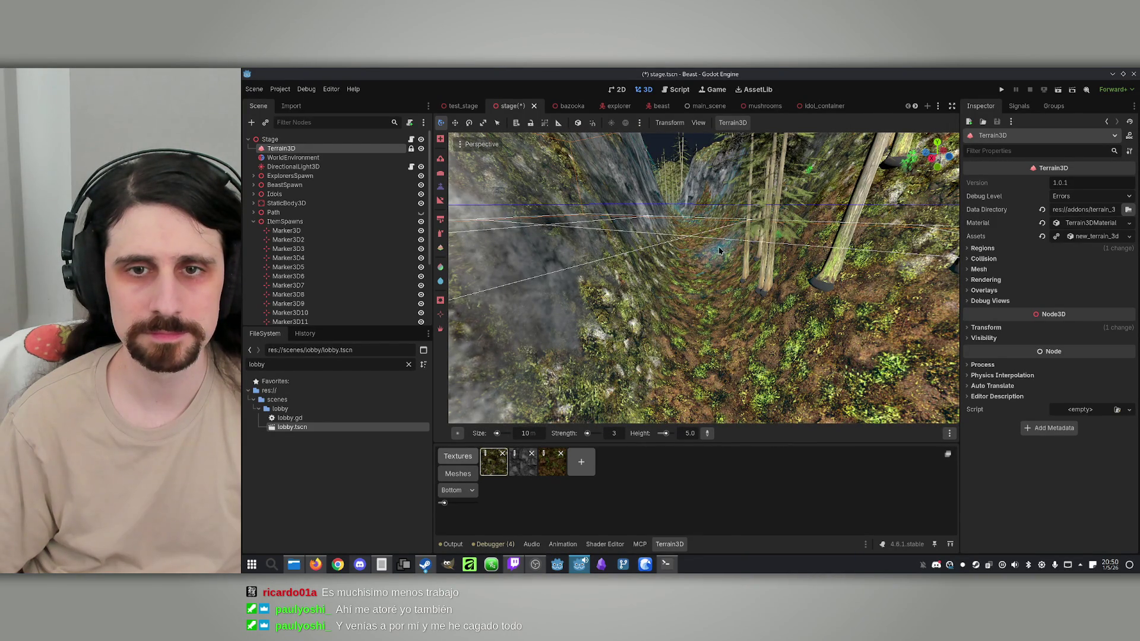
scroll(739, 276, up, 3)
scroll(724, 239, up, 3)
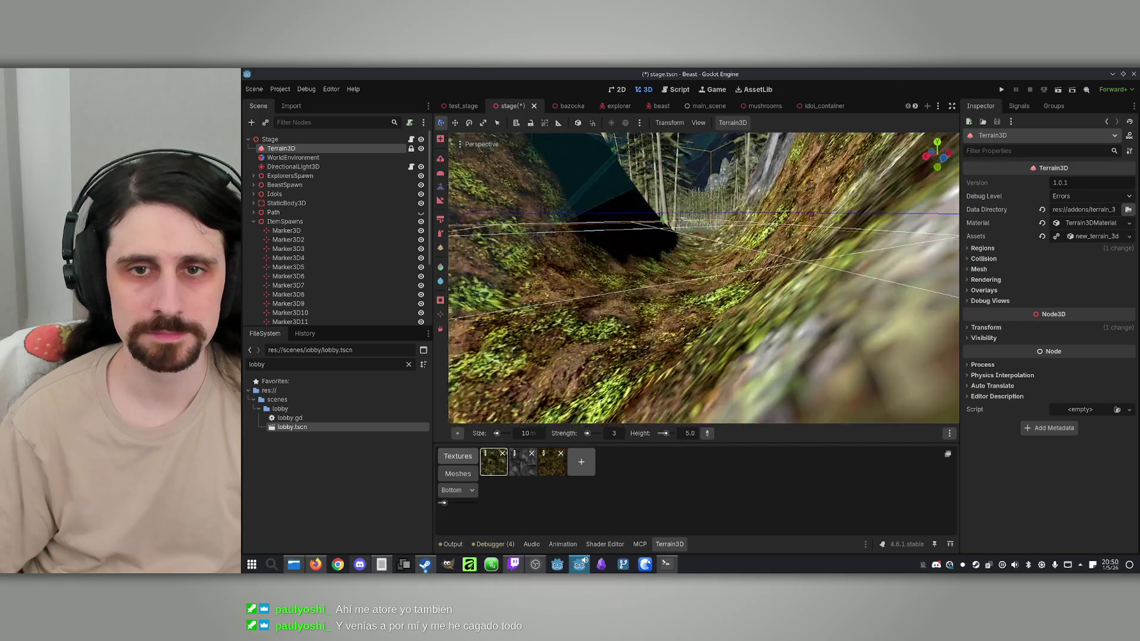
scroll(703, 278, down, 3)
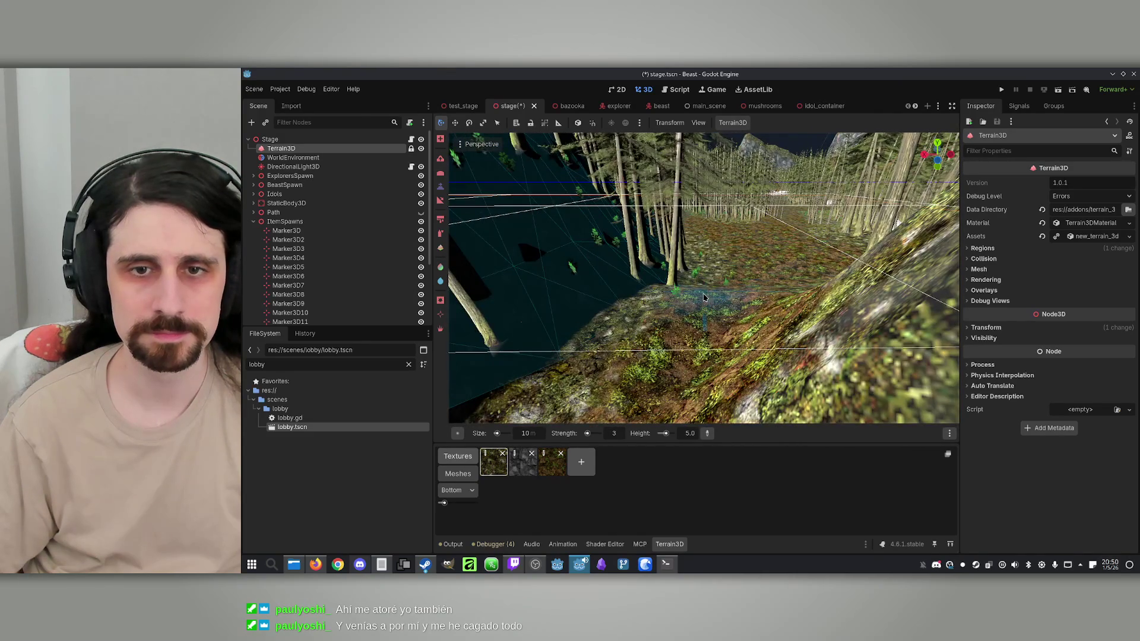
scroll(704, 278, up, 3)
mouse_move(704, 278)
mouse_down()
mouse_move(703, 333)
mouse_move(693, 286)
mouse_move(731, 362)
mouse_move(724, 350)
mouse_move(748, 333)
mouse_move(748, 285)
mouse_move(736, 308)
mouse_move(665, 350)
mouse_up()
scroll(653, 348, down, 2)
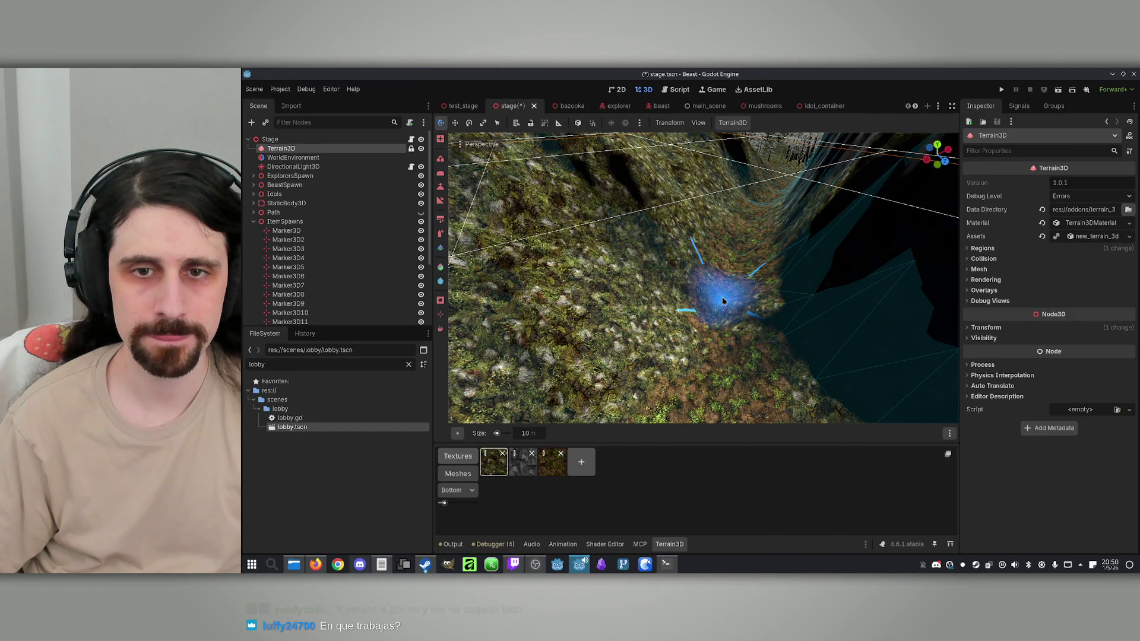
drag(729, 338, 744, 351)
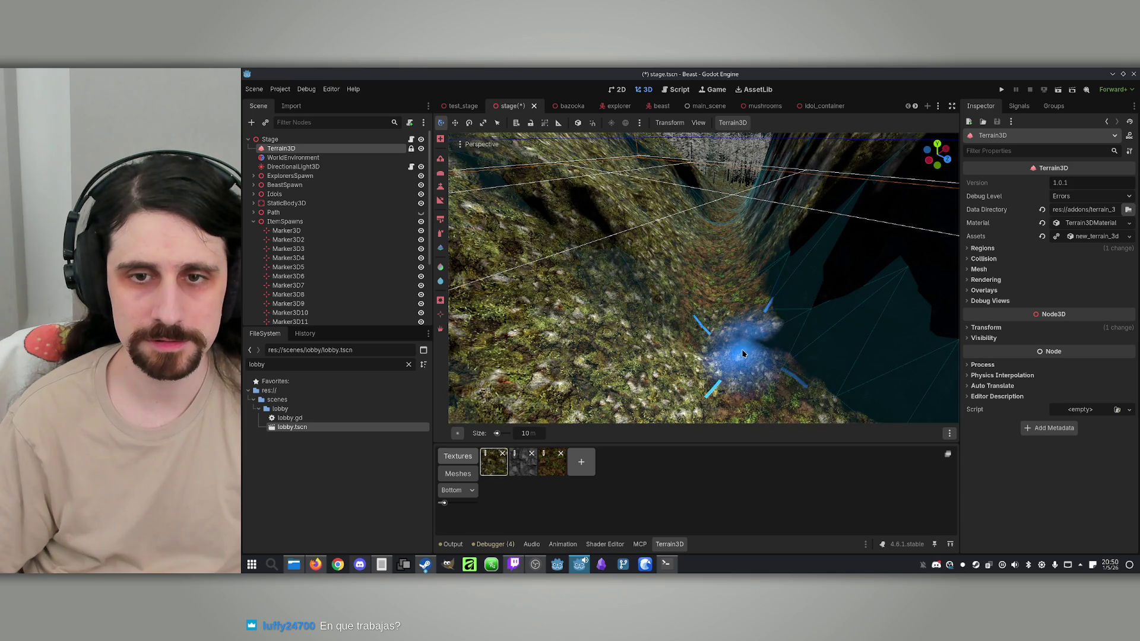
mouse_move(740, 400)
mouse_down()
mouse_move(669, 344)
mouse_move(713, 353)
mouse_up()
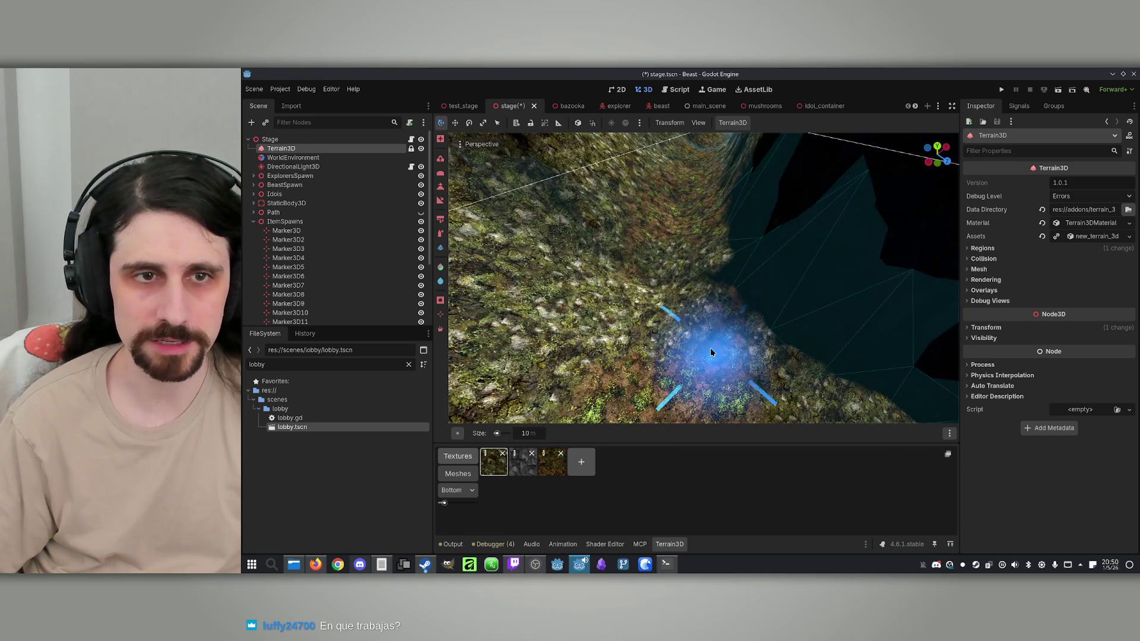
click(441, 187)
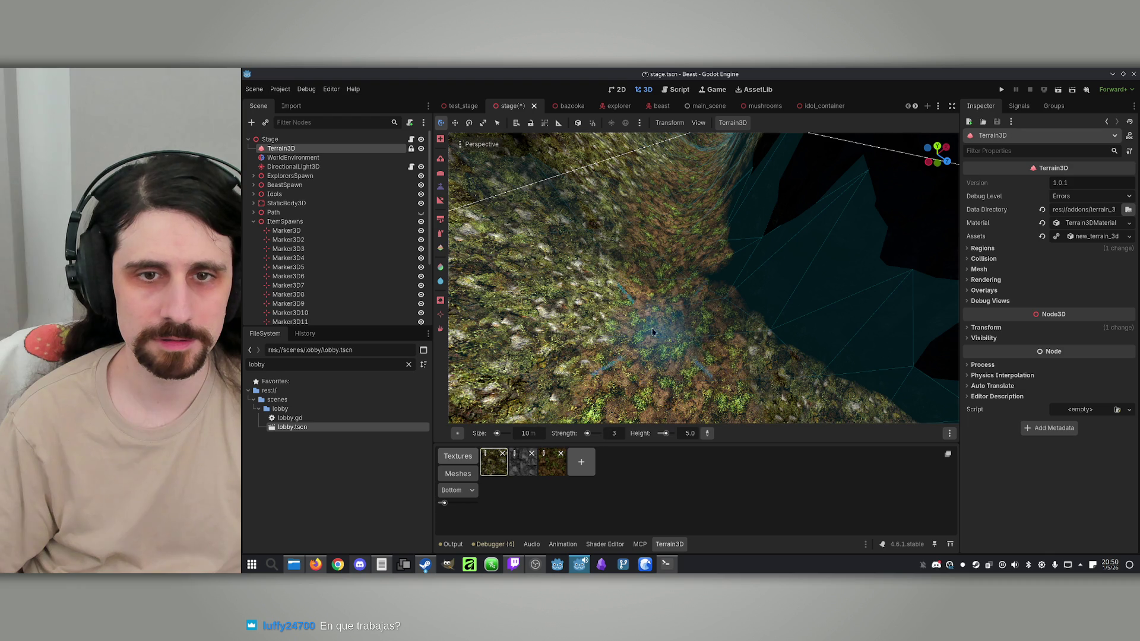
right_click(701, 271)
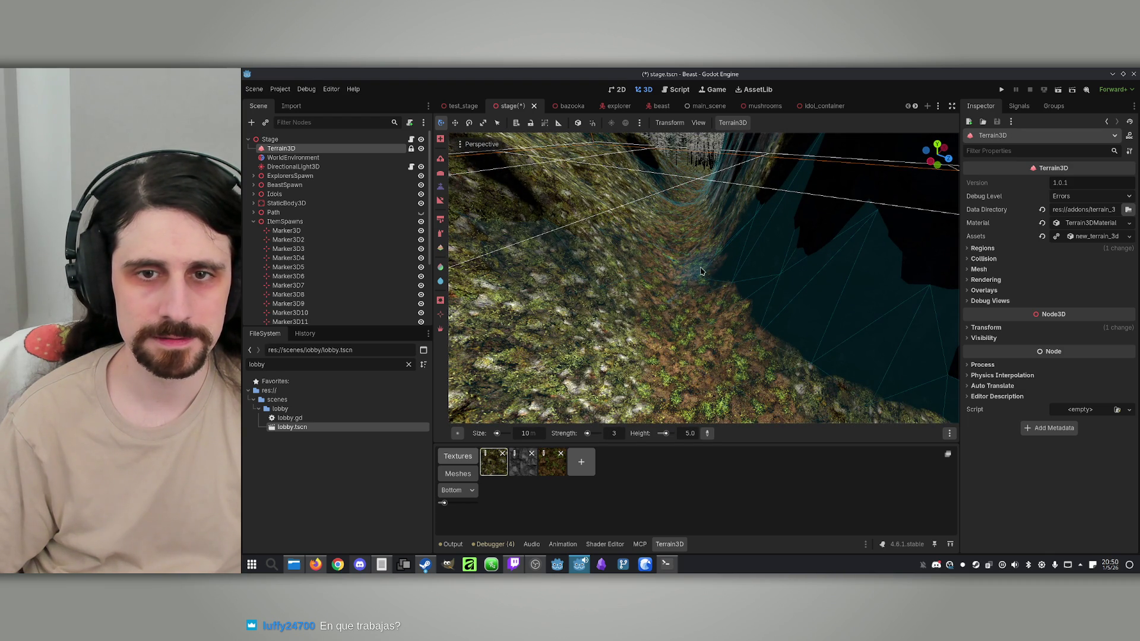
middle_click(657, 235)
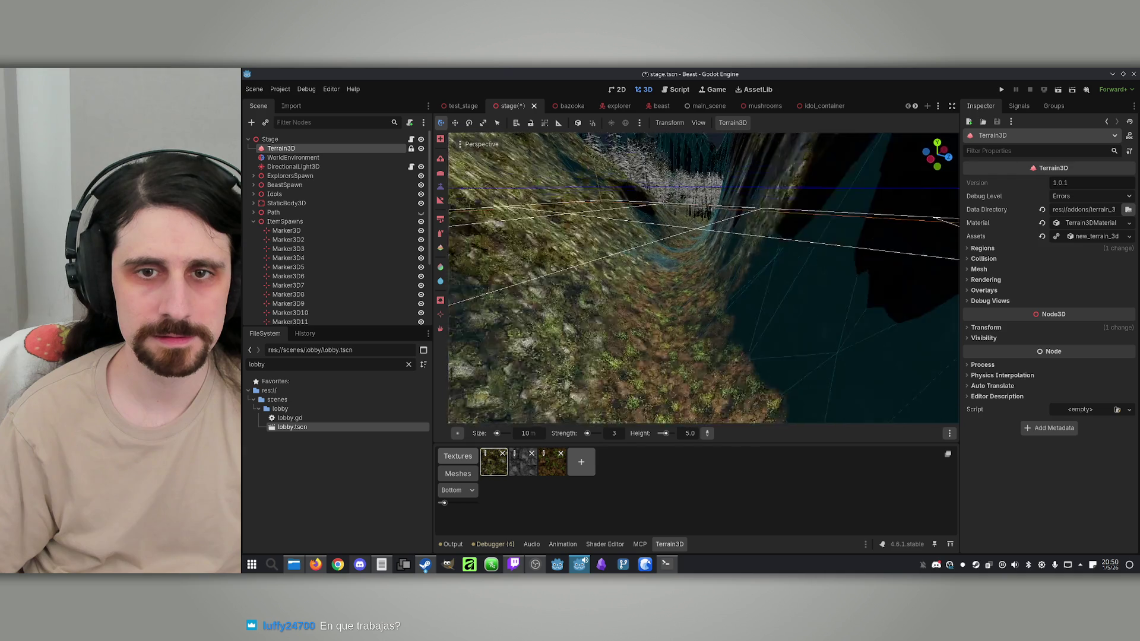
middle_click(657, 249)
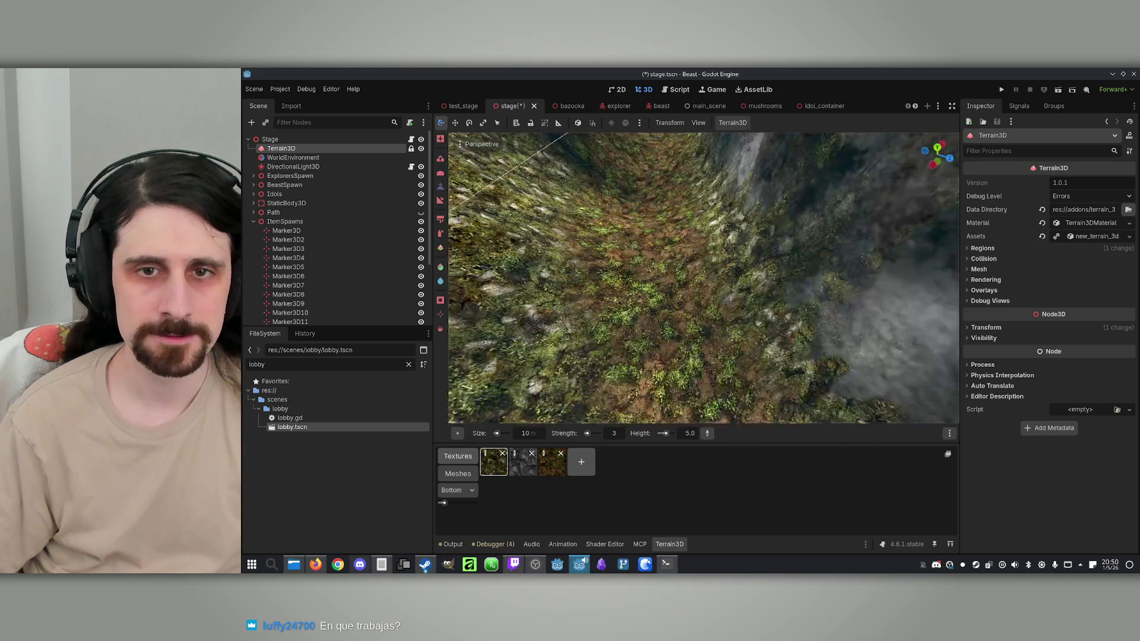
middle_click(701, 244)
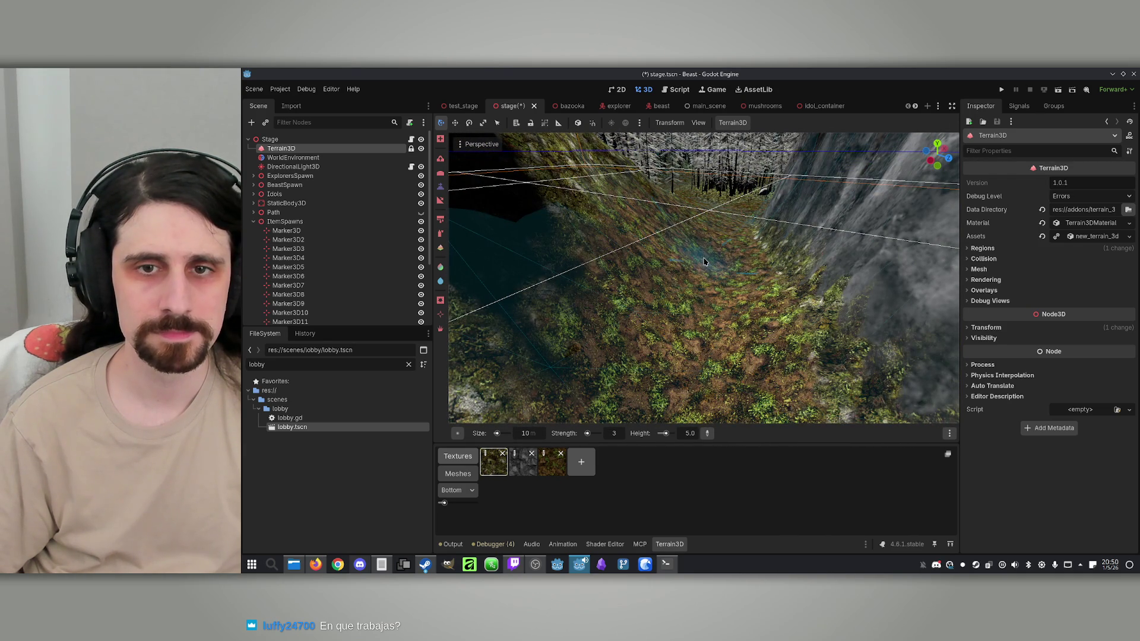
middle_click(707, 244)
middle_click(707, 266)
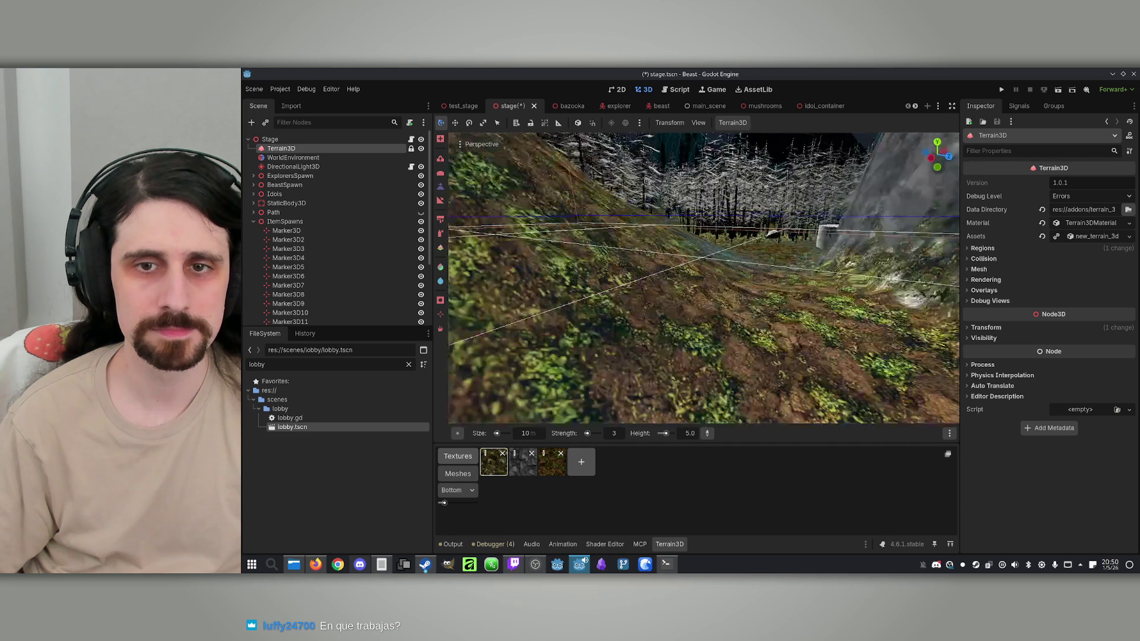
middle_click(707, 266)
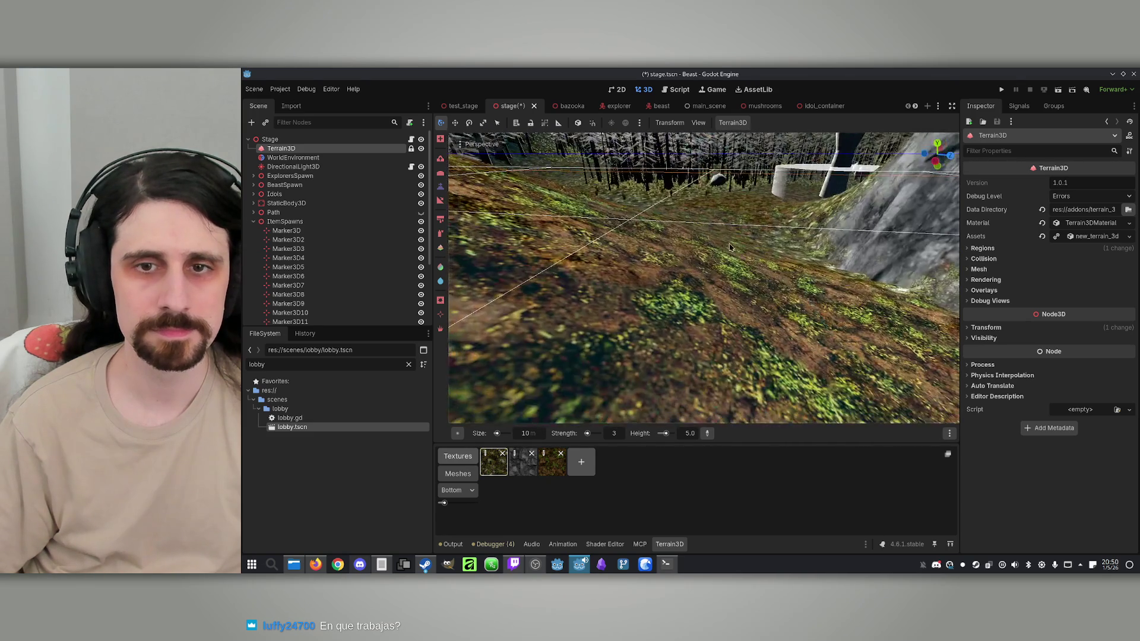
middle_click(707, 266)
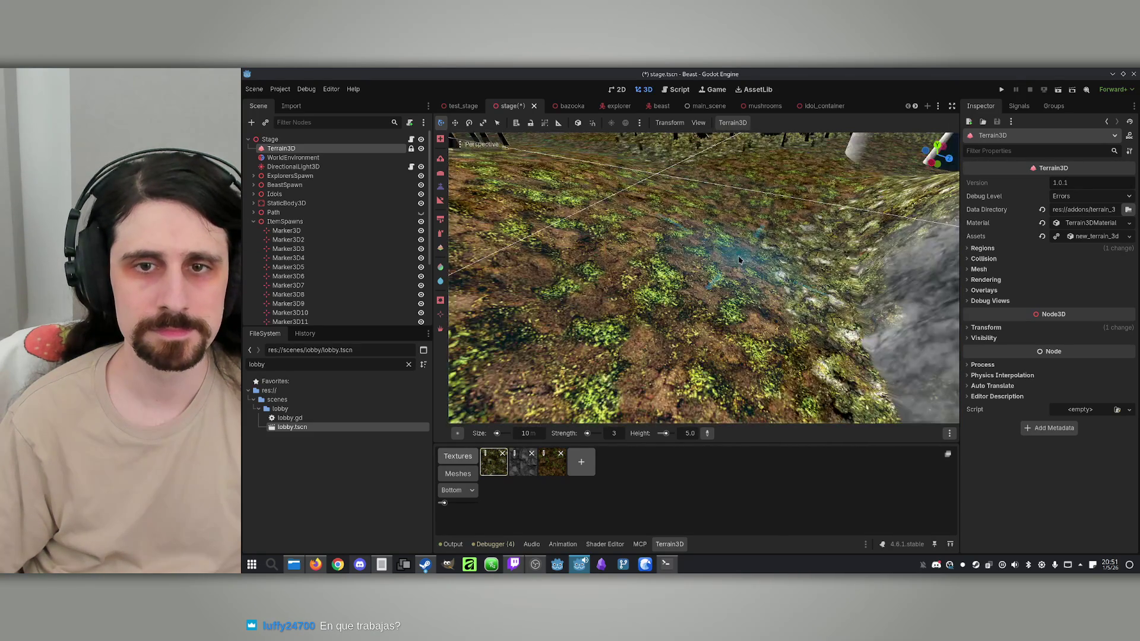
middle_click(706, 266)
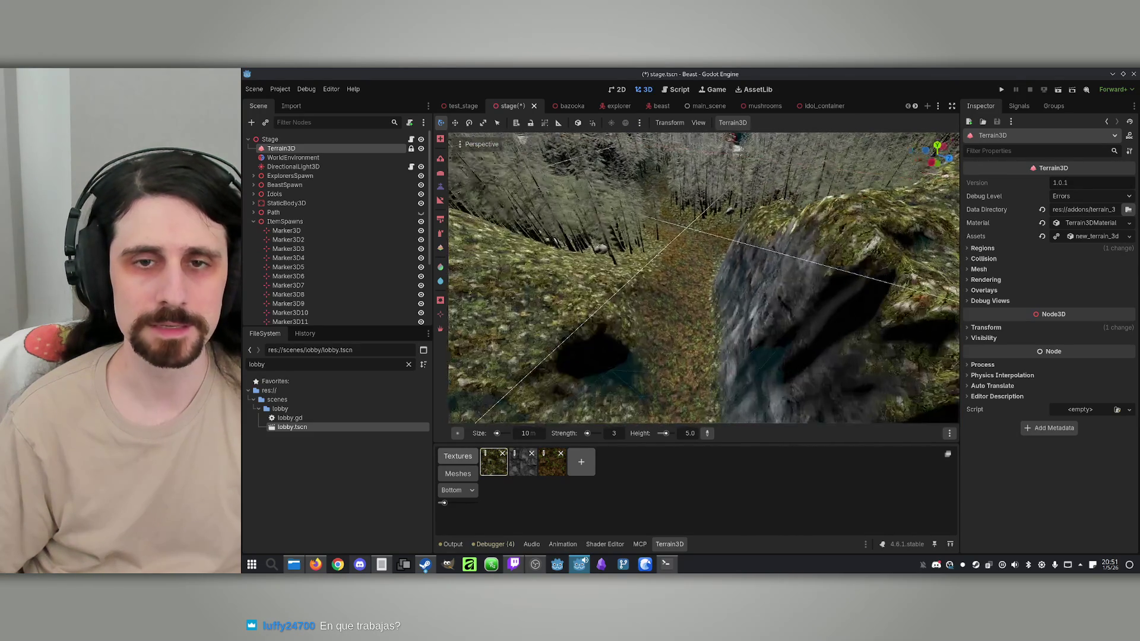
middle_click(841, 207)
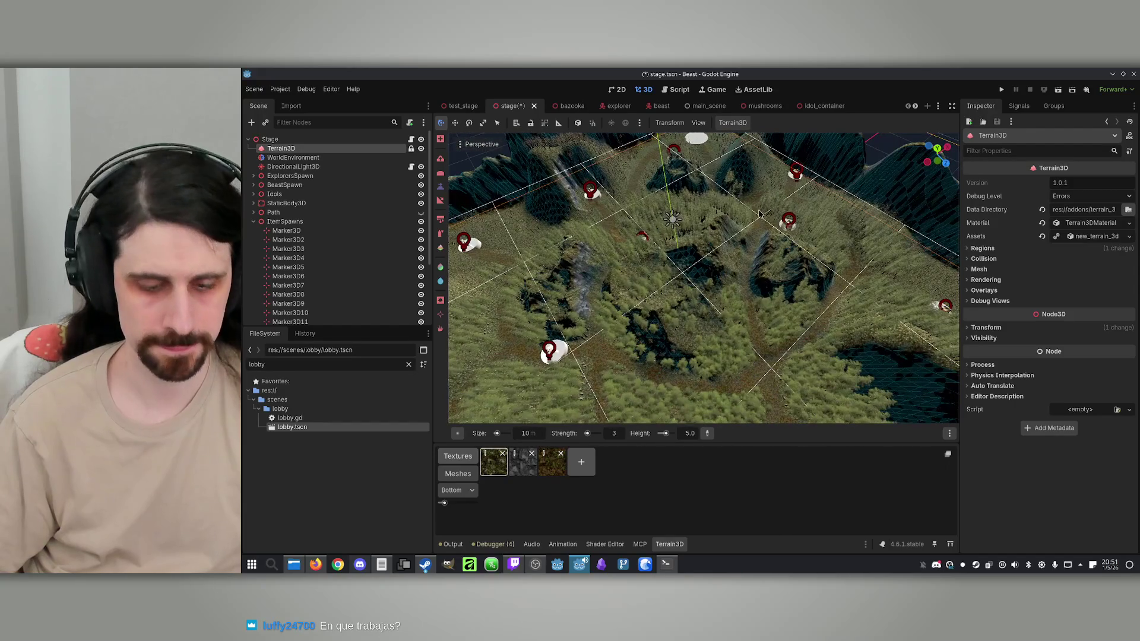
Step: Save stage.tscn with the reshaped terrain, then bring Konsole forward
key(ctrl+s)
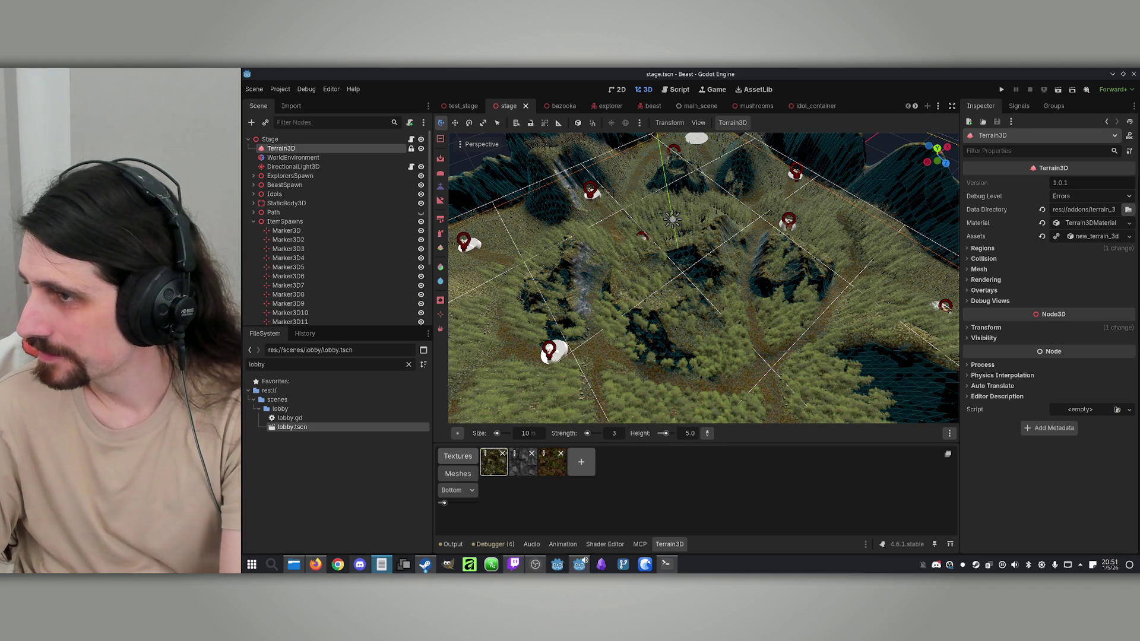
key(alt+Tab)
Step: Report to Claude that the kill sound replays when the beast revisits a dead explorer
text(I think there)
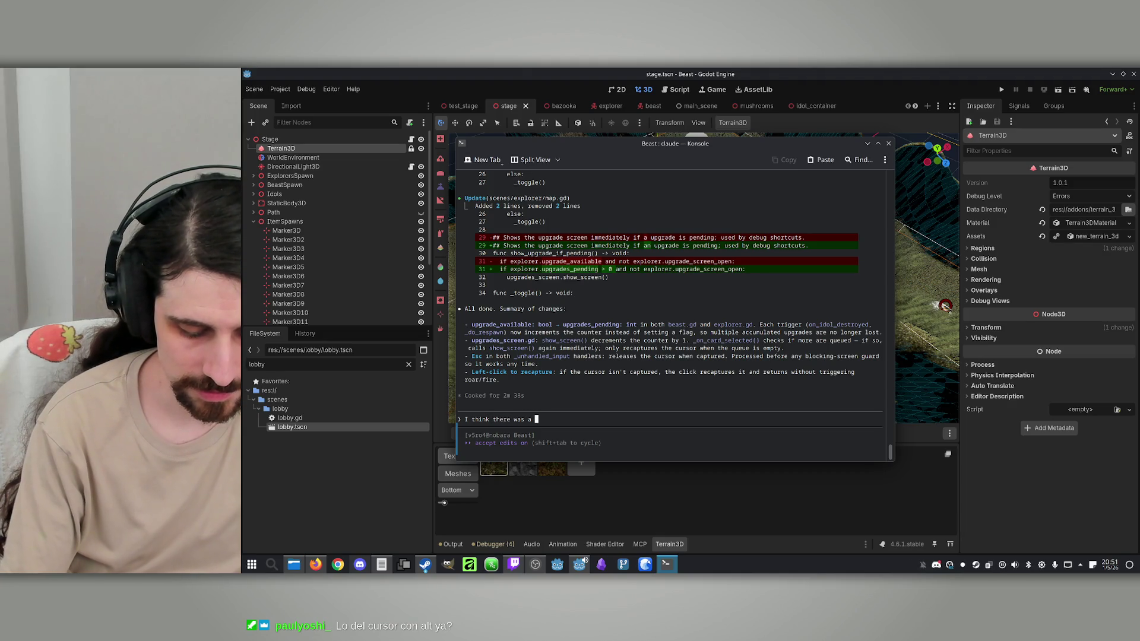
text(timet )
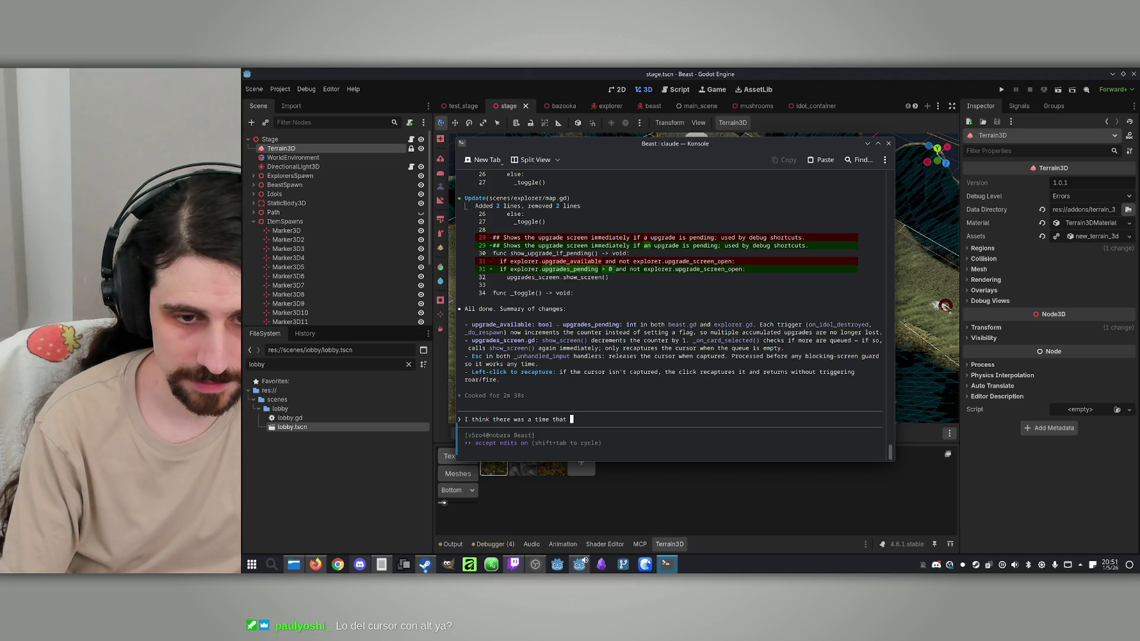
text(I wa)
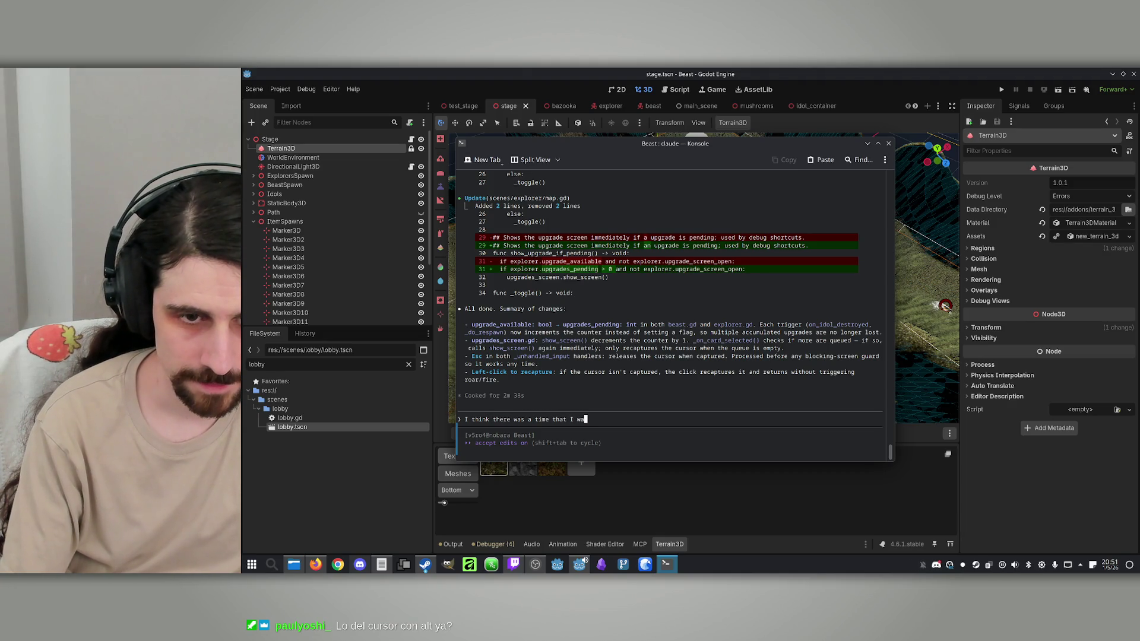
text(s the beas)
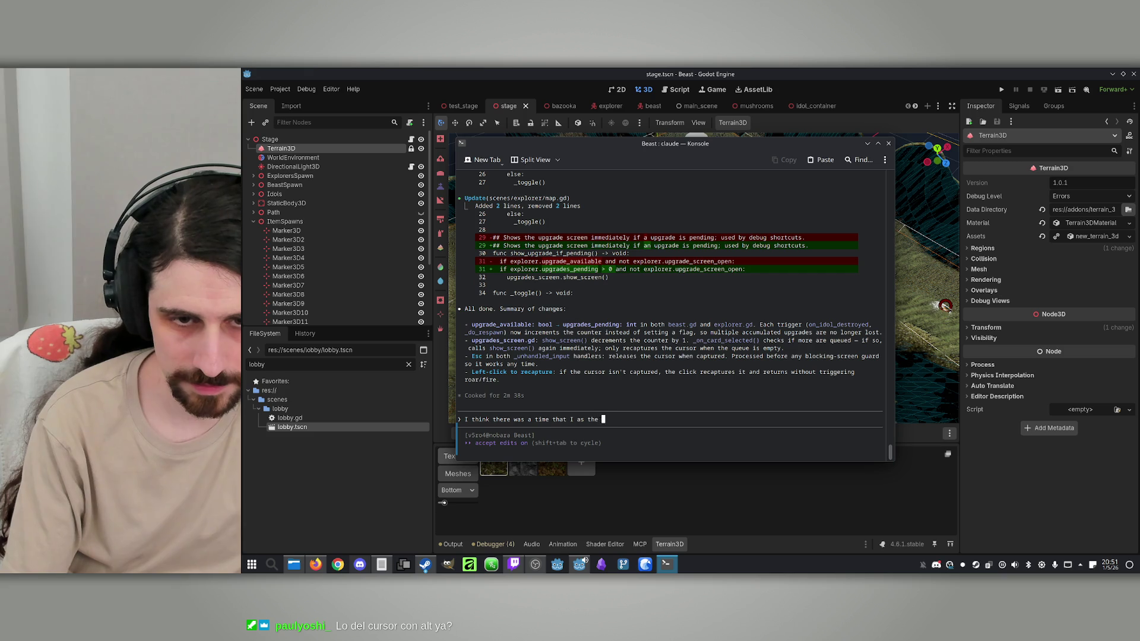
key(BackSpace)
key(BackSpace)
key(BackSpace)
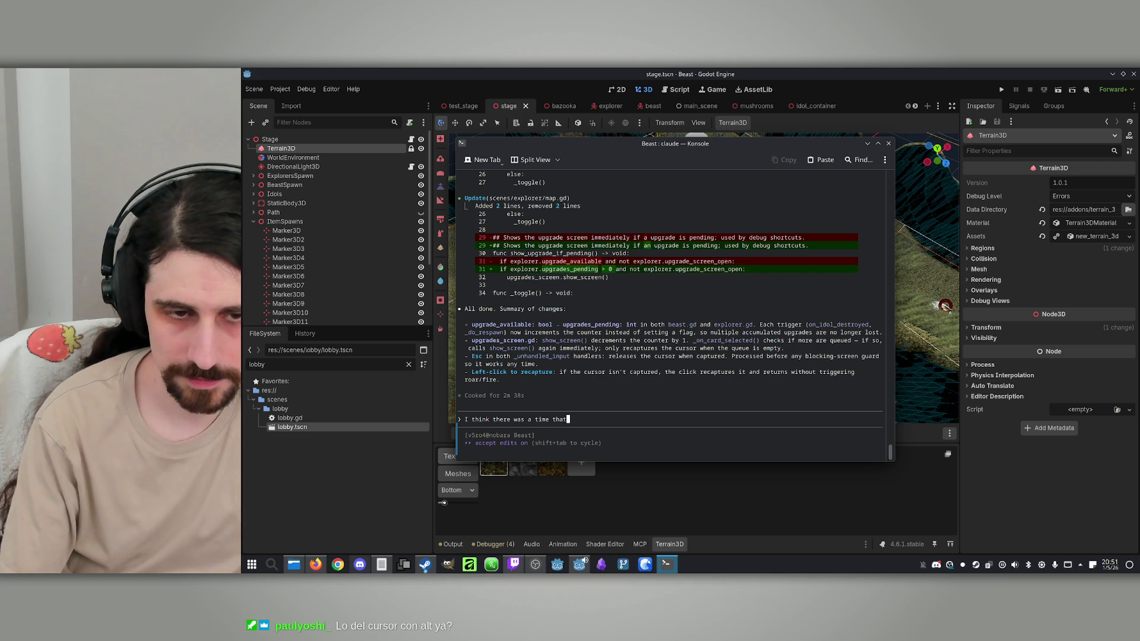
text(The)
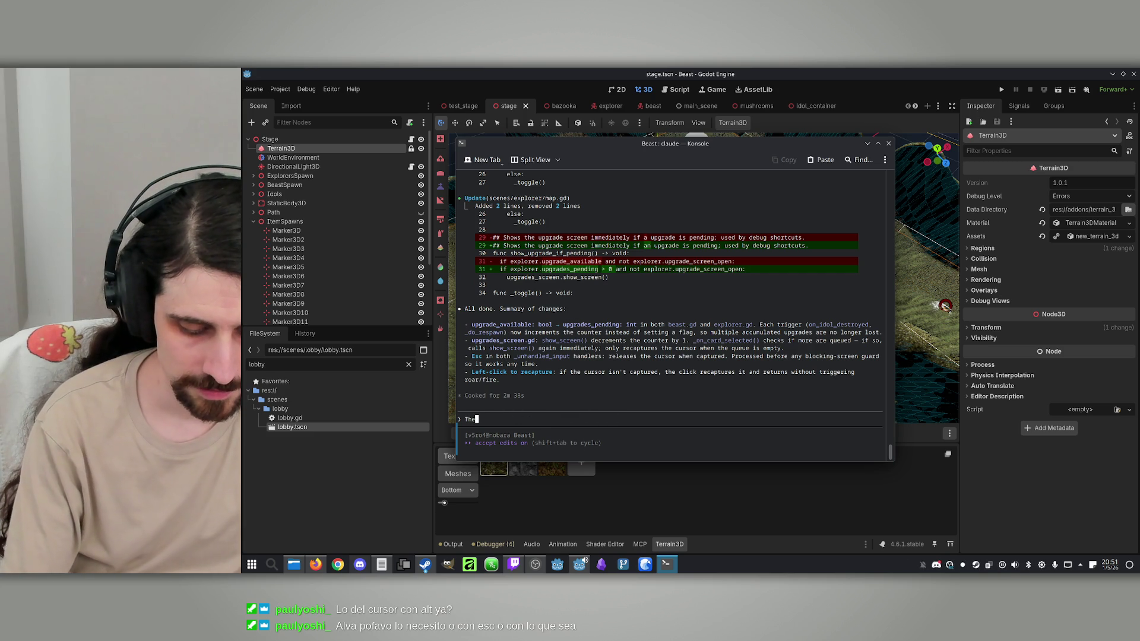
text(re was a time  I as the be)
text(t c)
text(l)
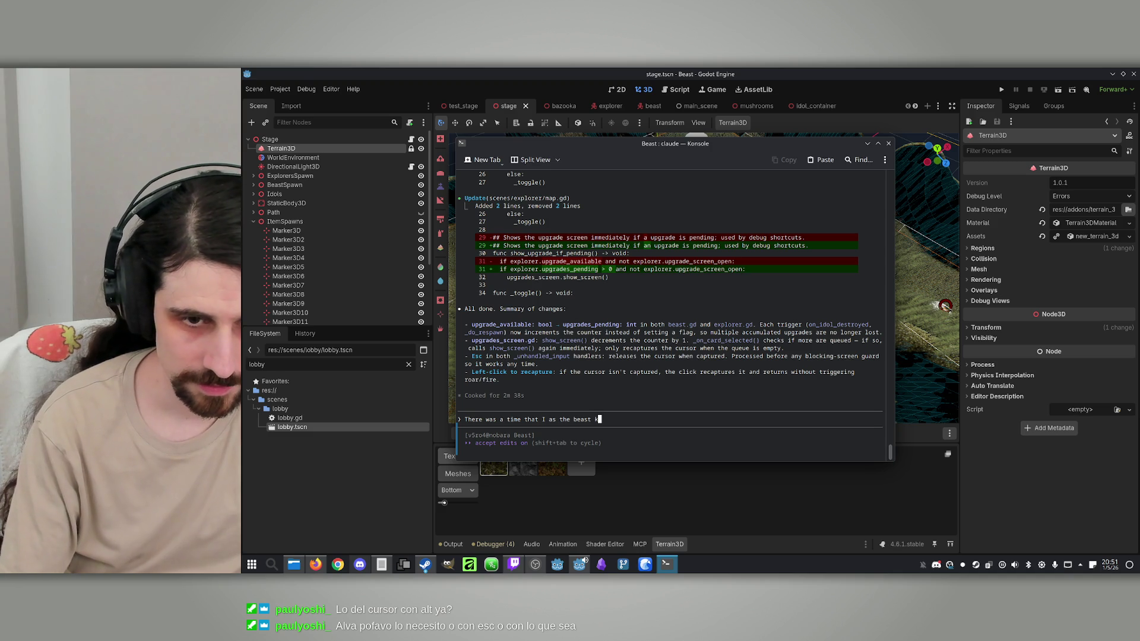
text(ed an explore)
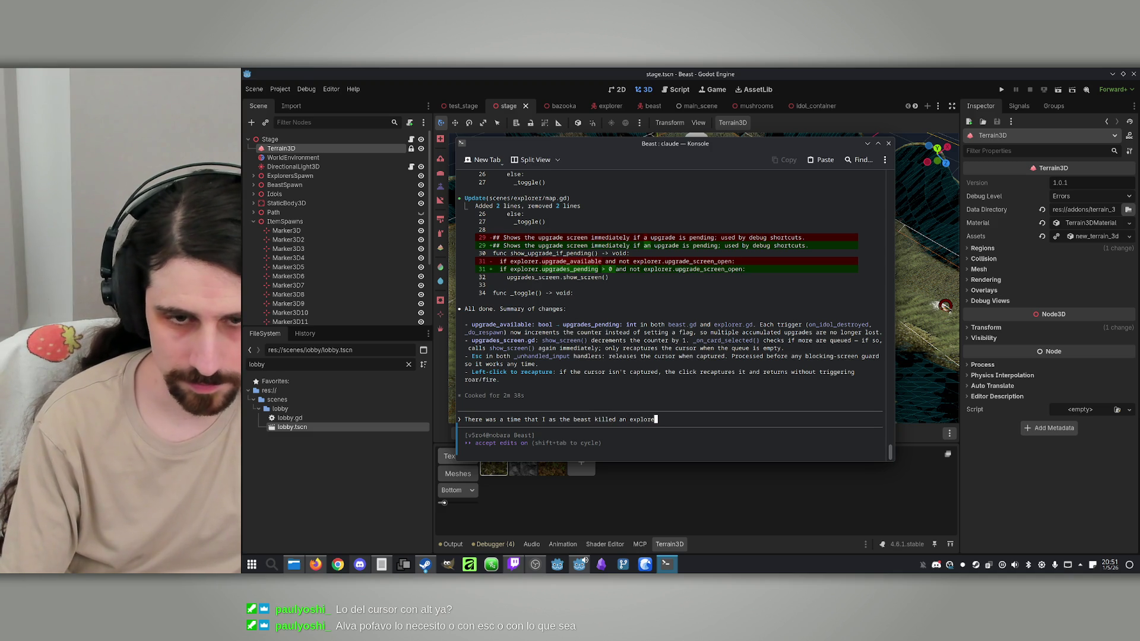
text(r, and)
text( moving)
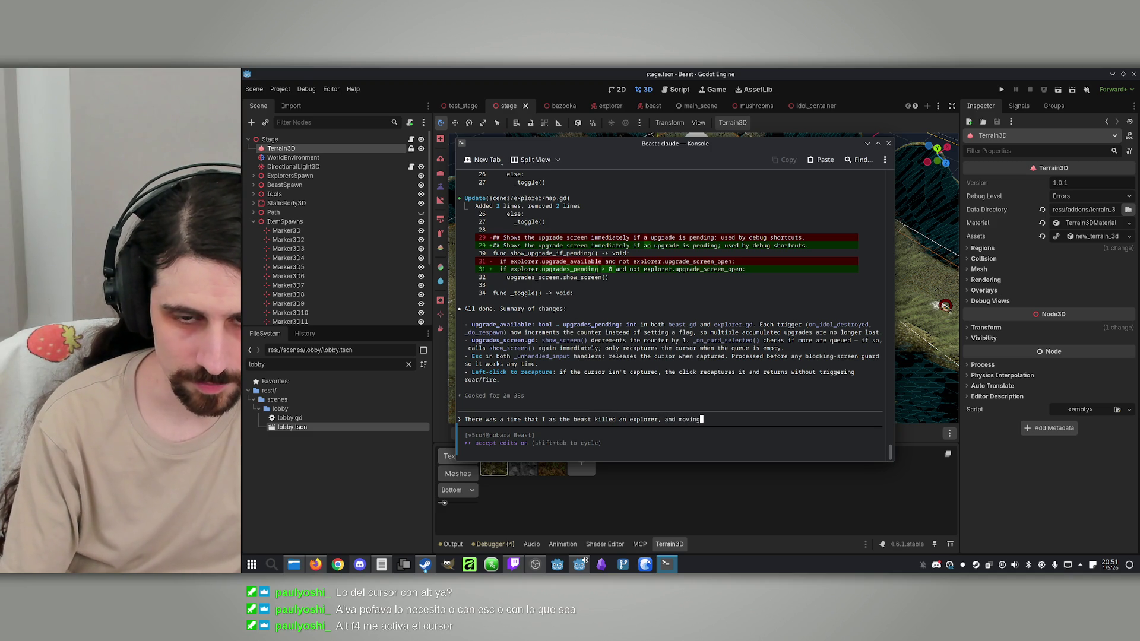
text( over where he was)
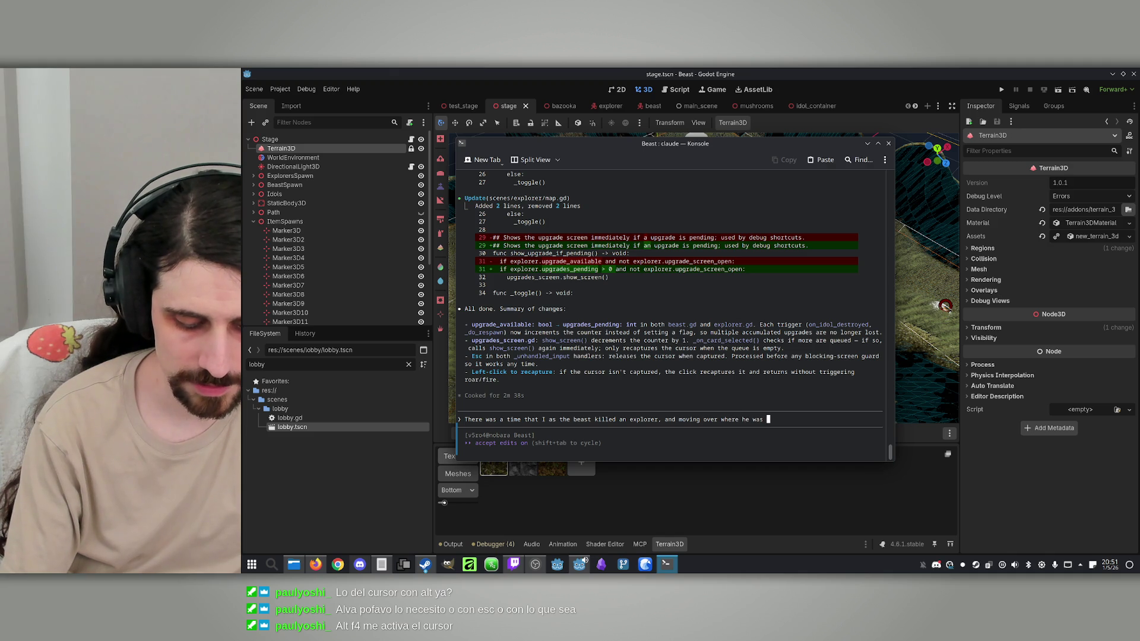
text(for a )
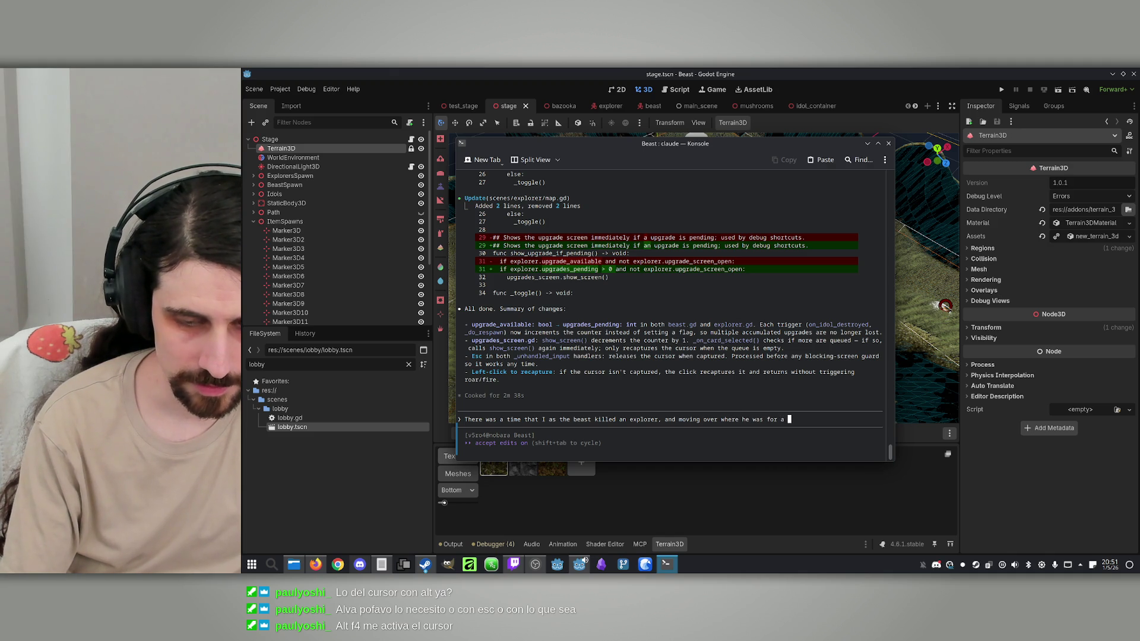
text(second time tr)
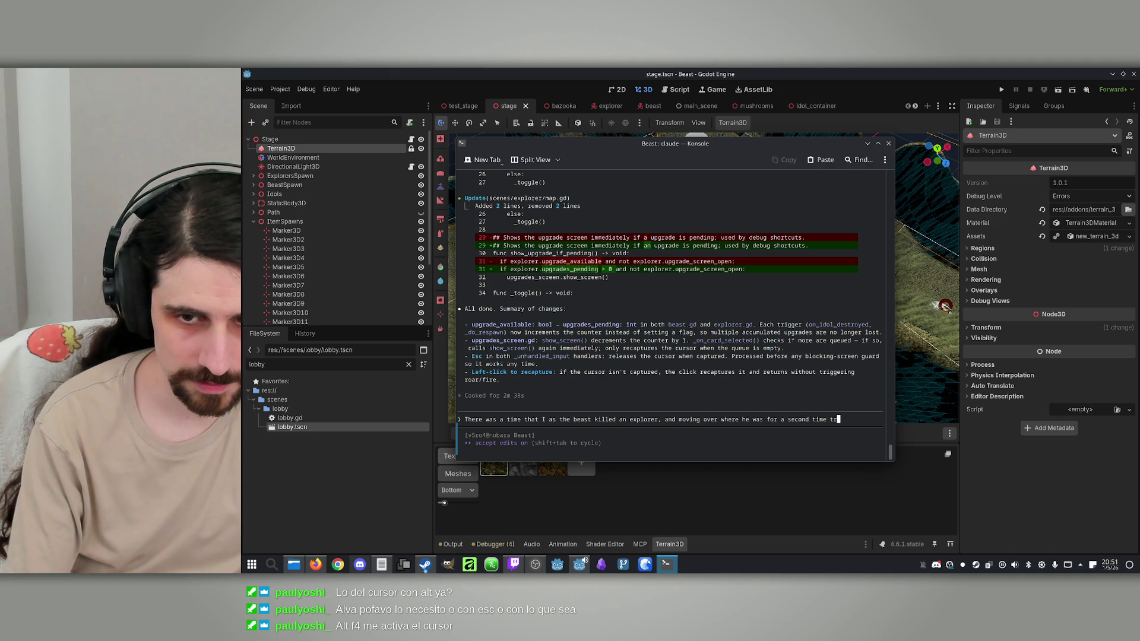
text(igged he )
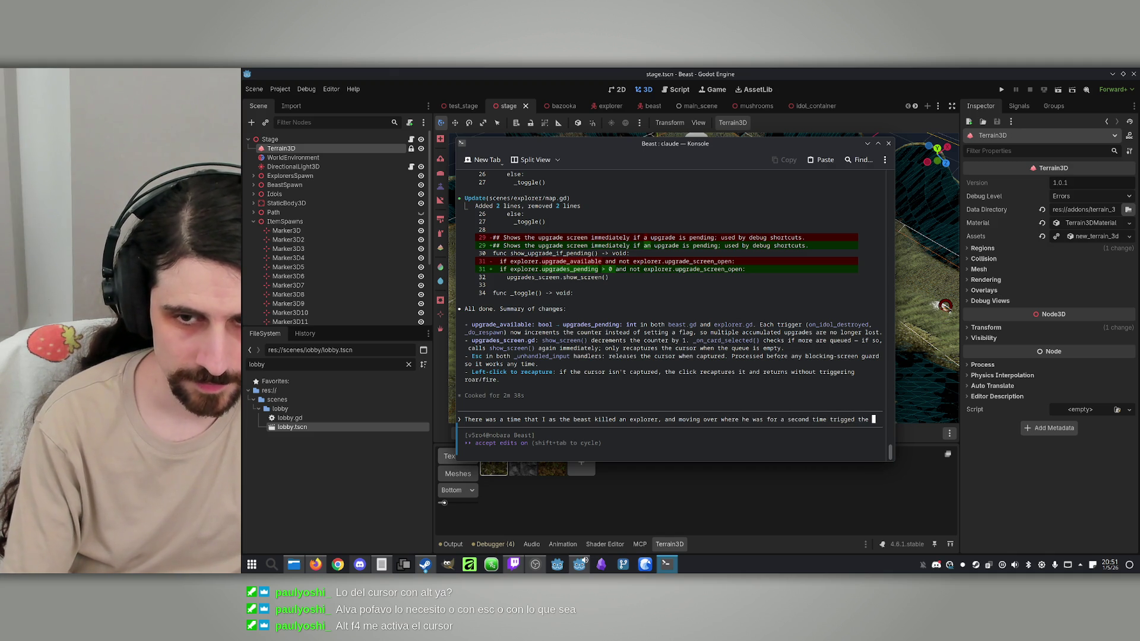
text(i)
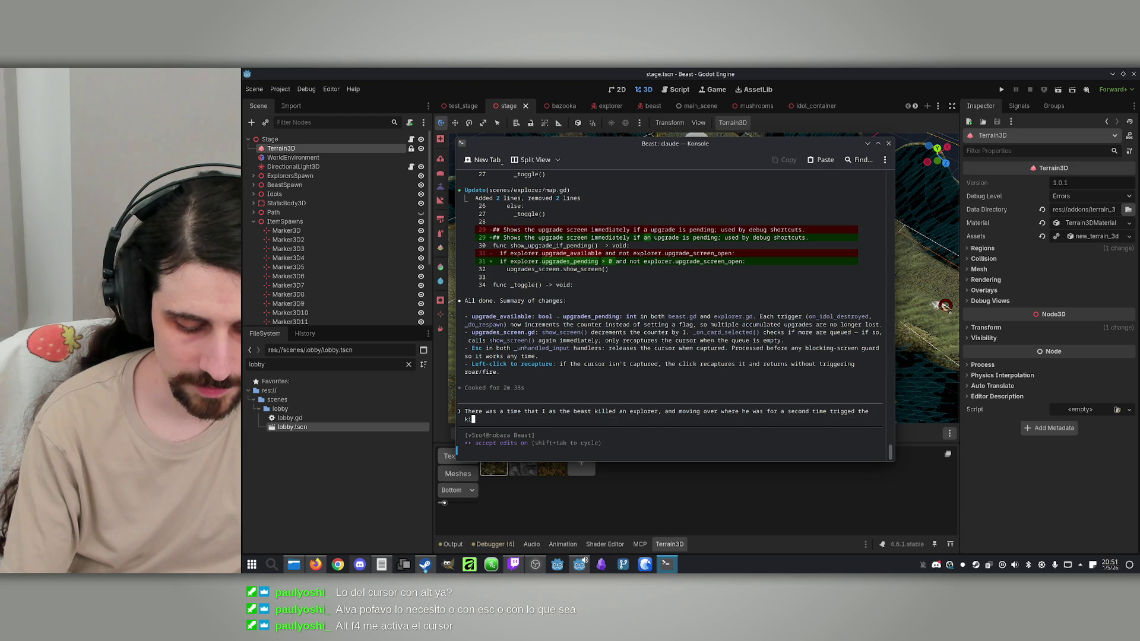
text(llisund again,)
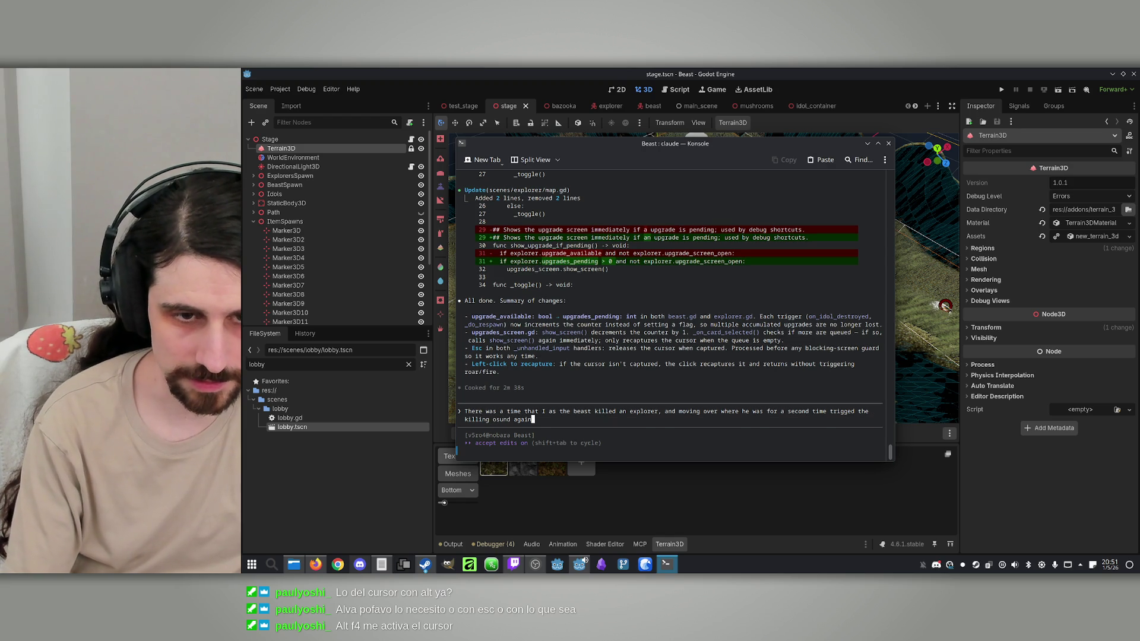
key(BackSpace)
key(BackSpace)
key(BackSpace)
text(sound agai)
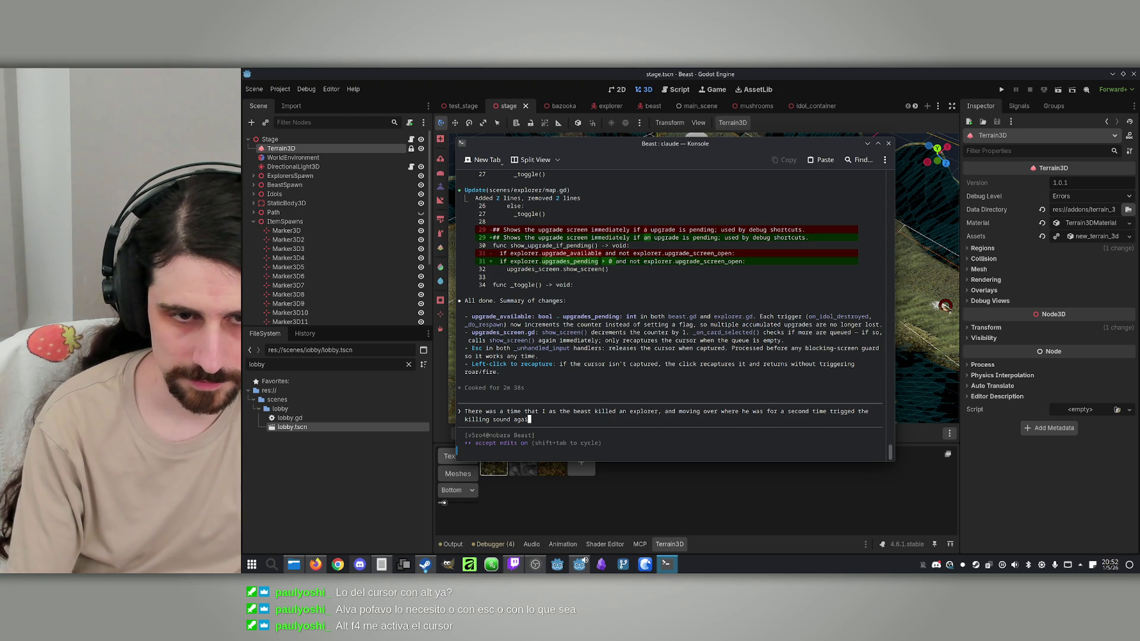
text(n, and I think he also got )
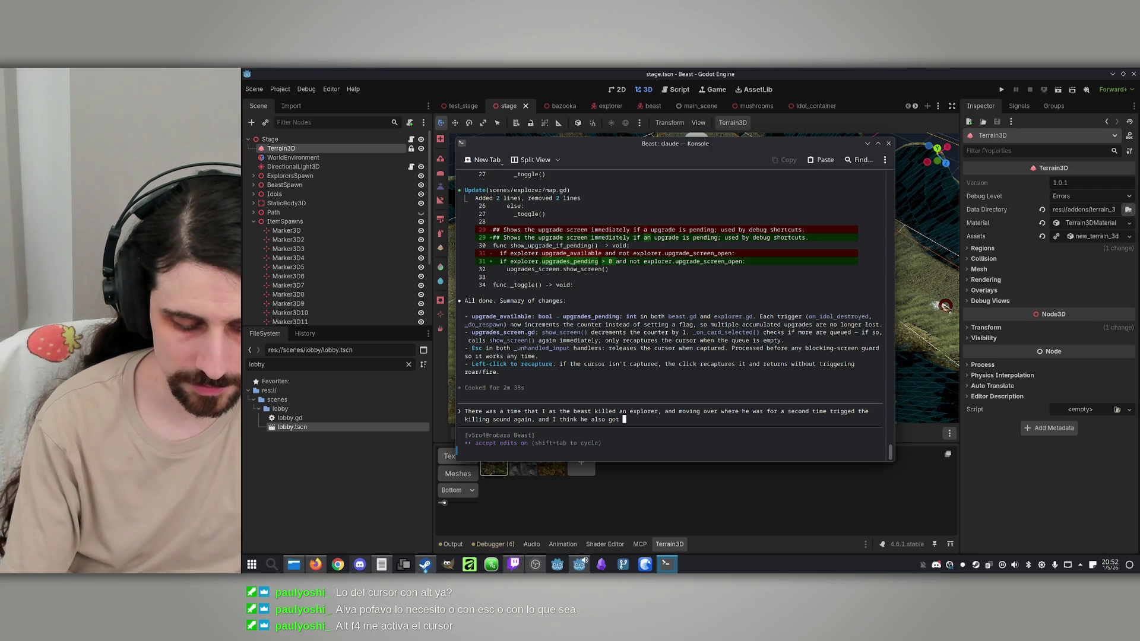
text(2 upgrades)
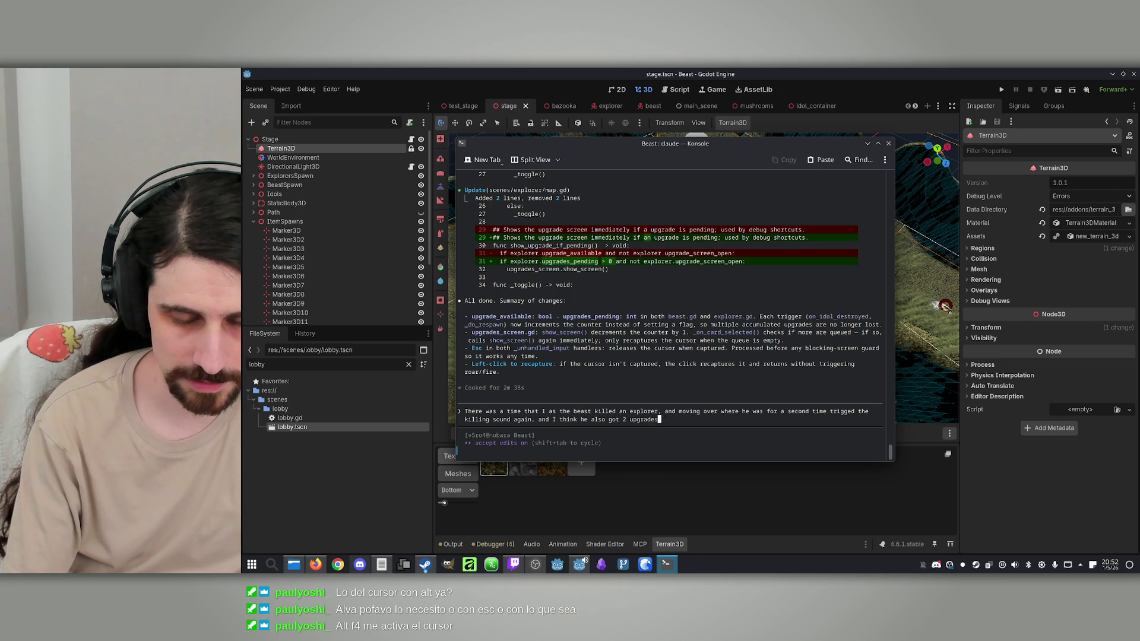
text(for t)
text(it, but th)
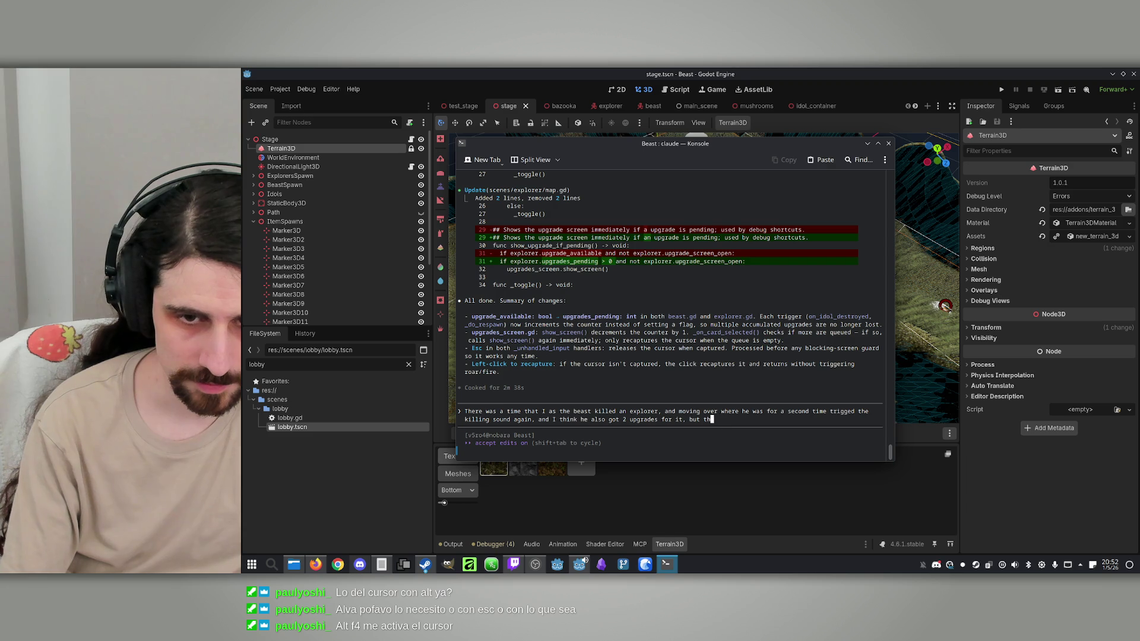
text(at might not be tru)
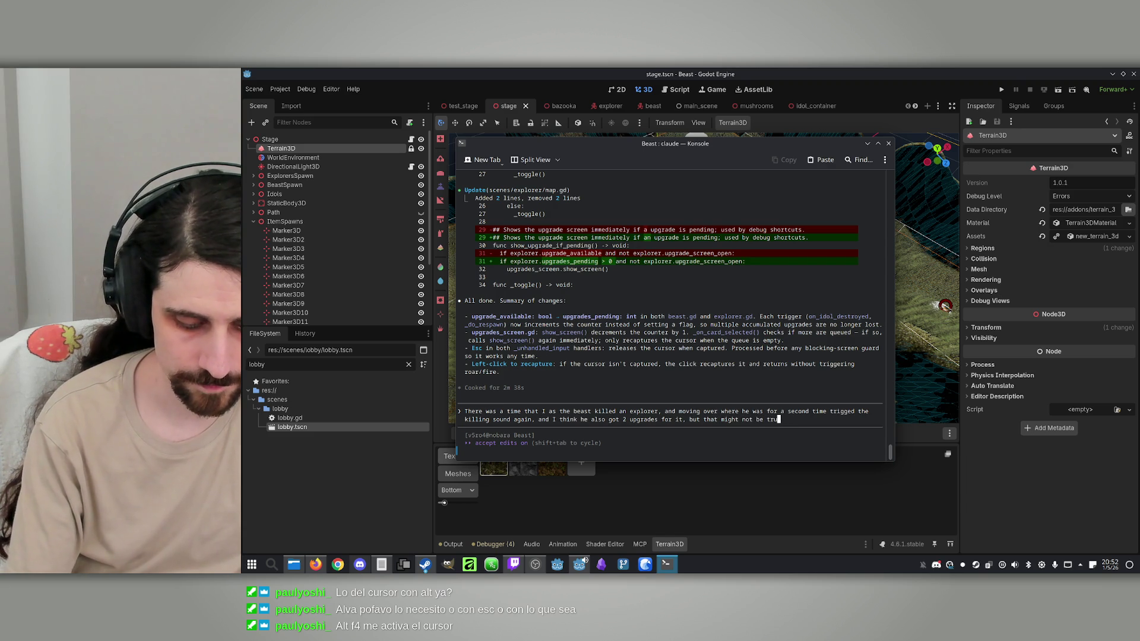
text(In any case, the killing)
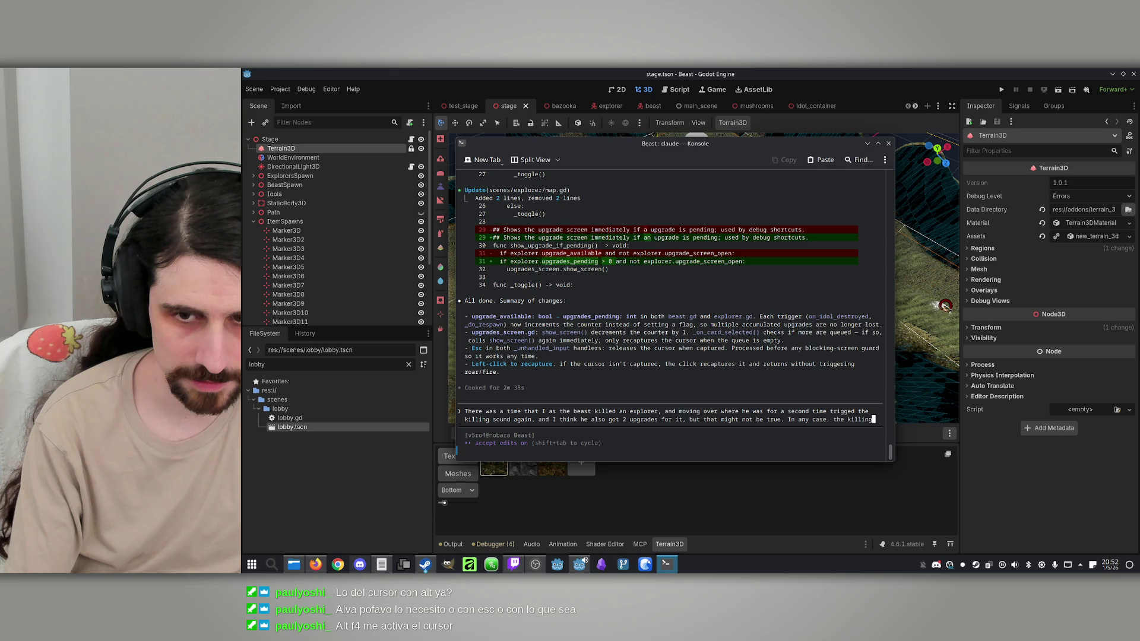
text( sound souldn't s)
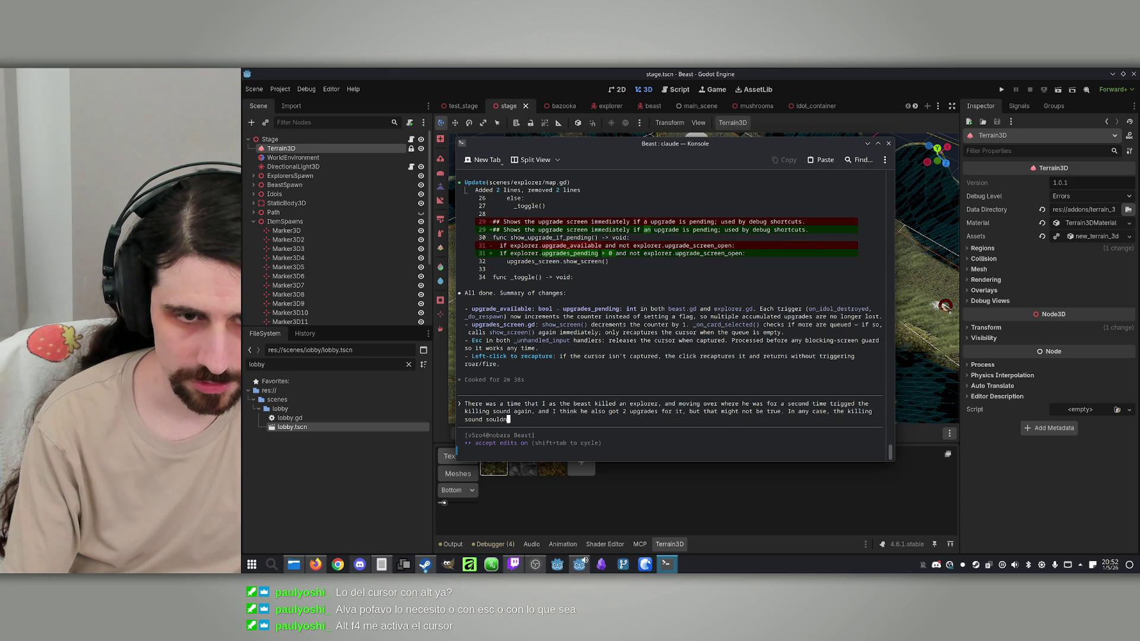
text(aghaain if the player has been killed.)
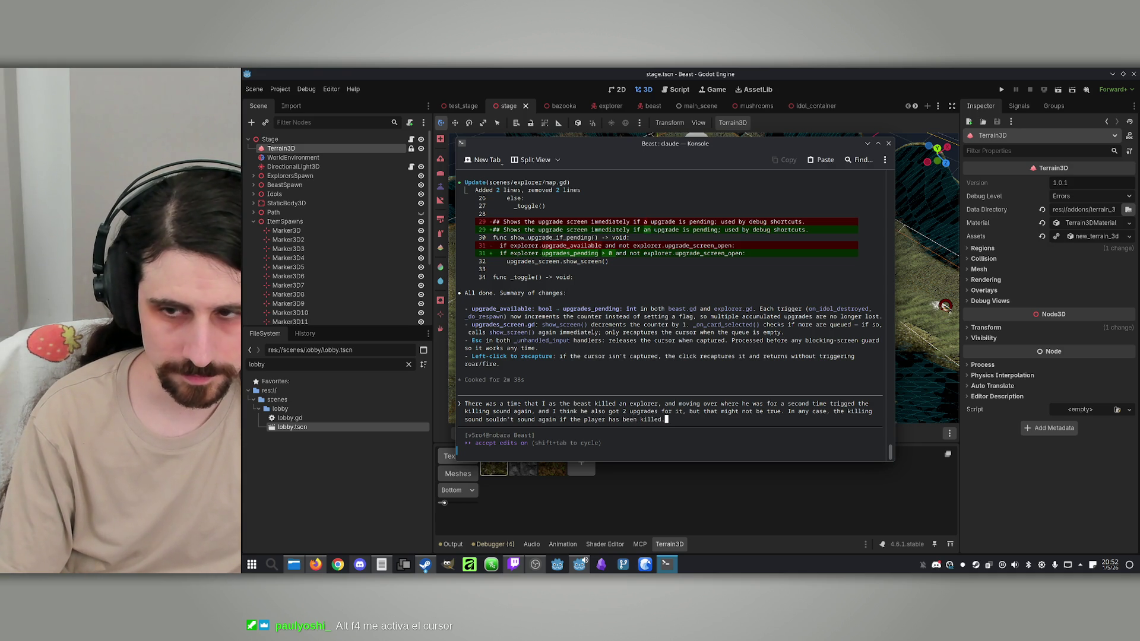
key(Return)
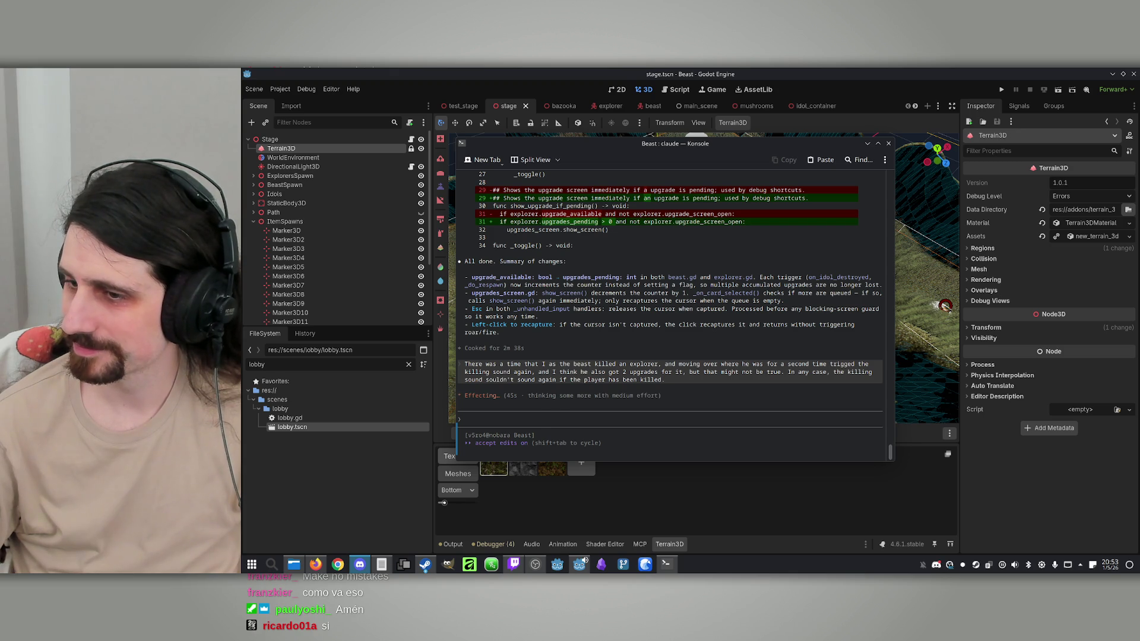
Step: Let Claude finish syncing the respawn flag fix in explorer.gd, then return to Godot
click(690, 457)
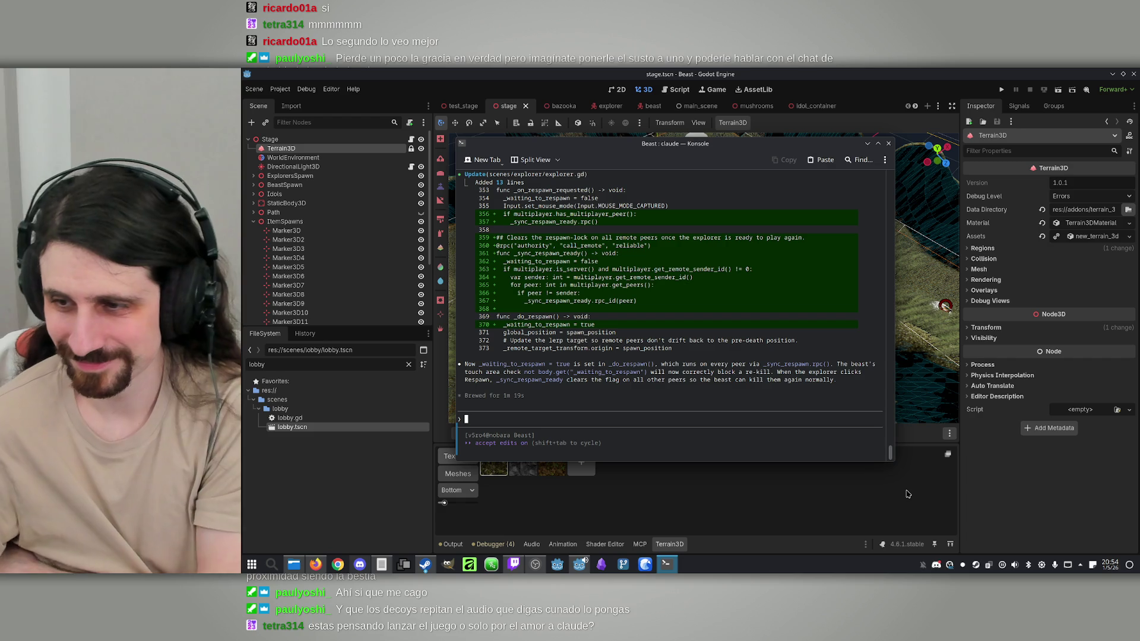
click(708, 70)
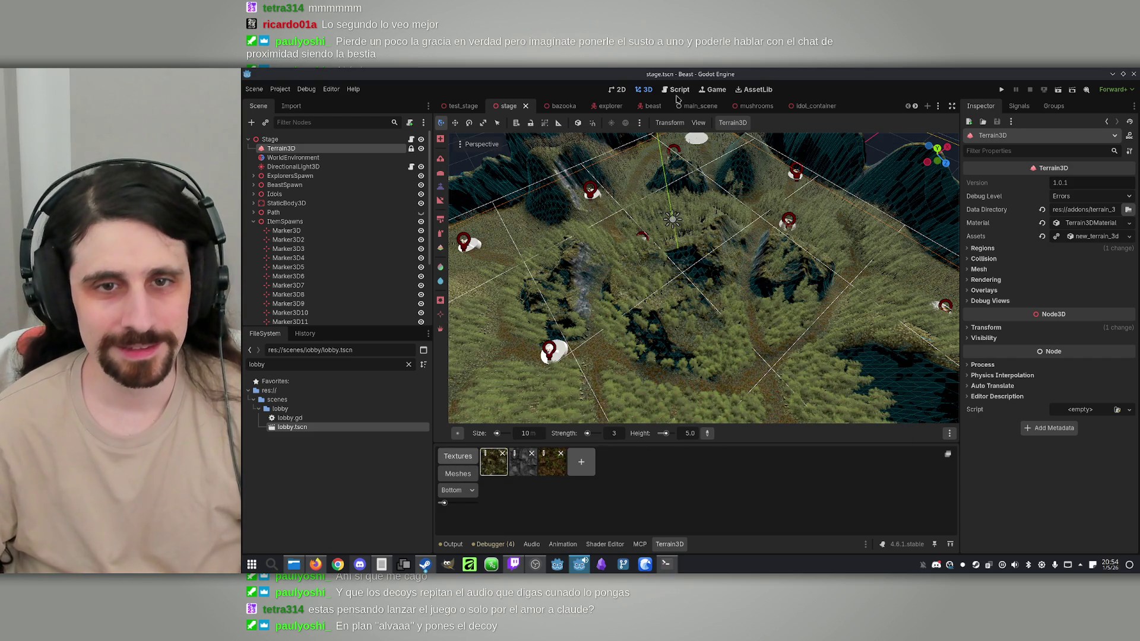
Step: Export the Windows Desktop preset as Beast.exe, overwriting the existing file
click(281, 89)
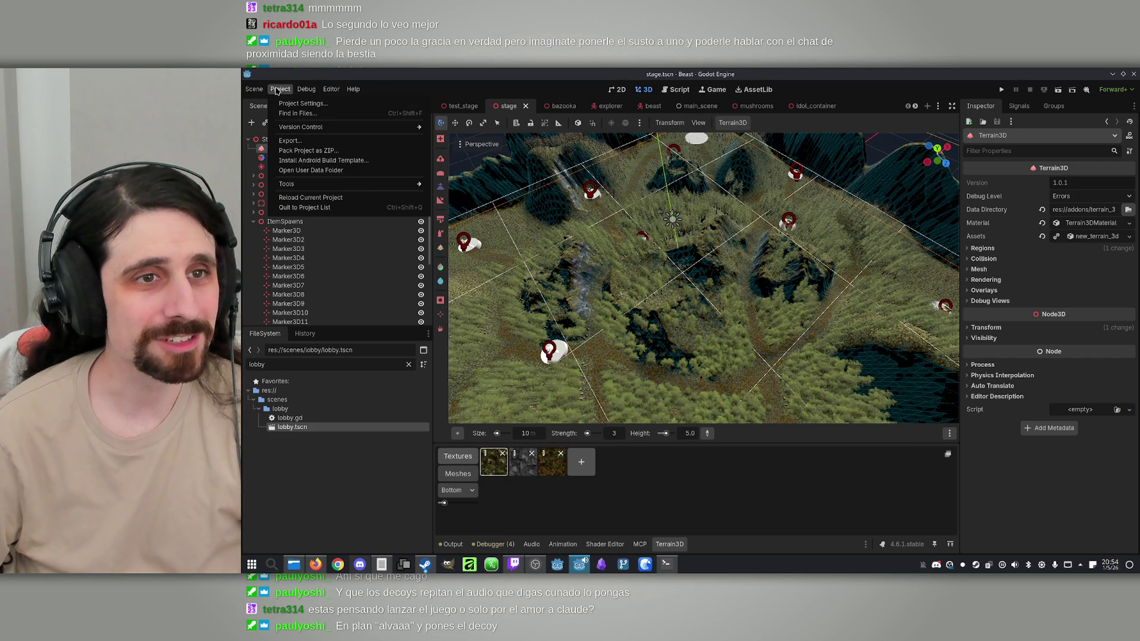
click(291, 143)
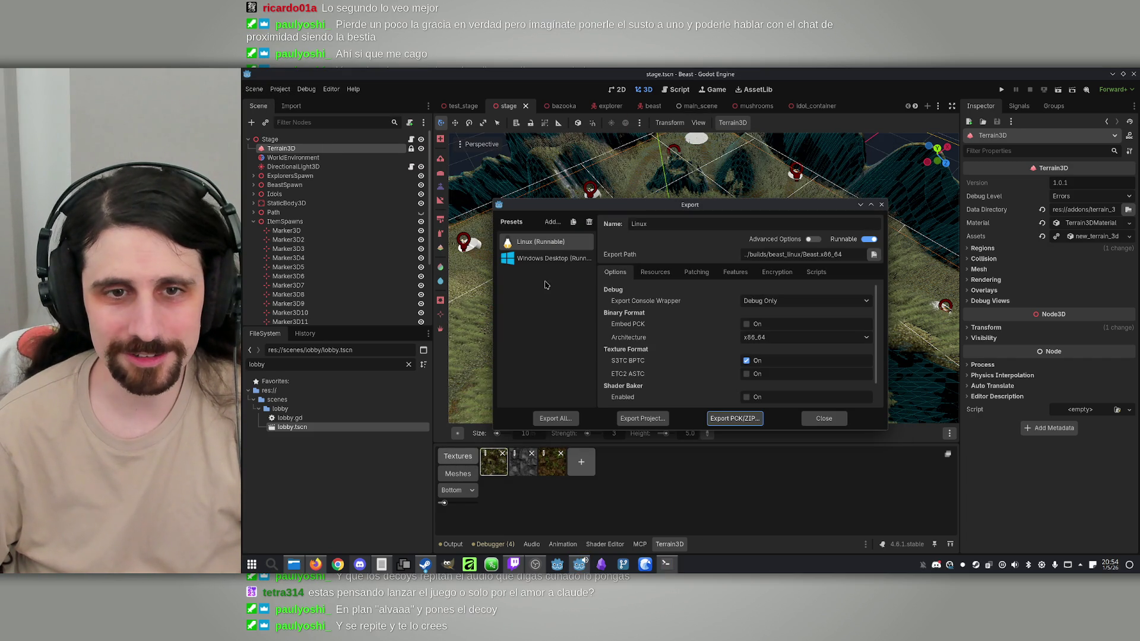
click(550, 259)
click(639, 418)
click(600, 229)
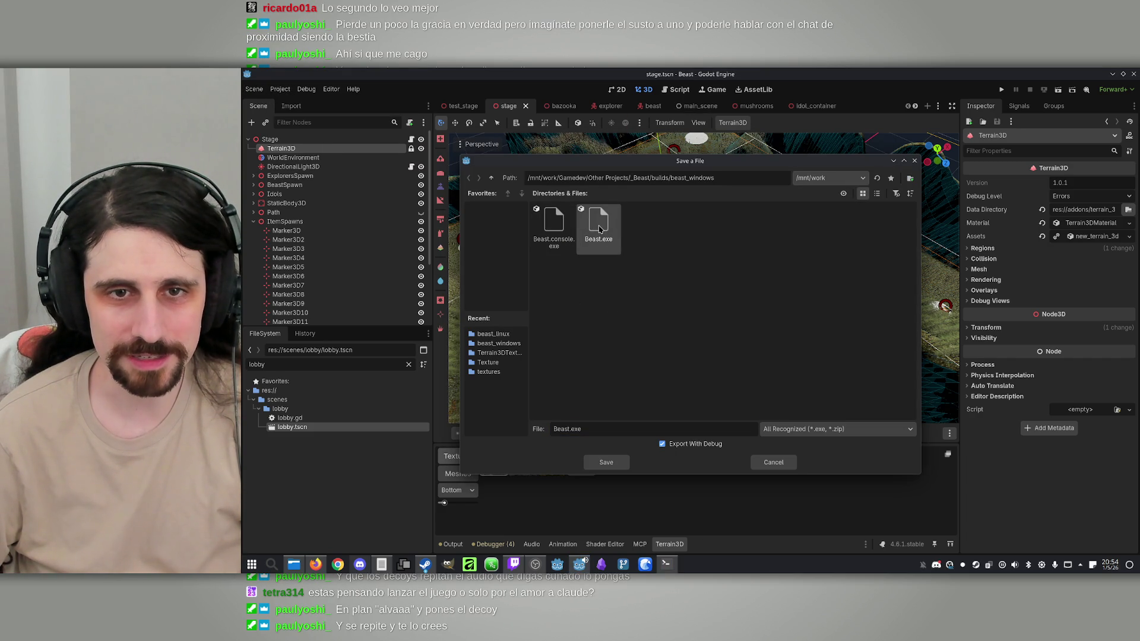
click(606, 462)
click(636, 333)
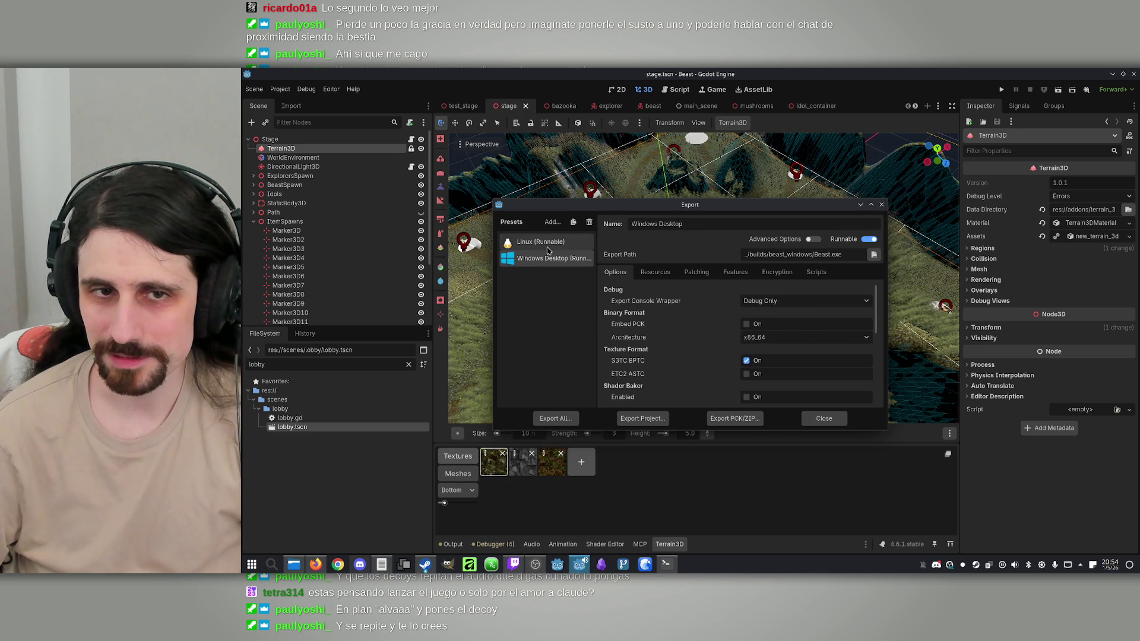
Step: Start a Linux export, cancel it, and close the export window
click(549, 244)
click(643, 418)
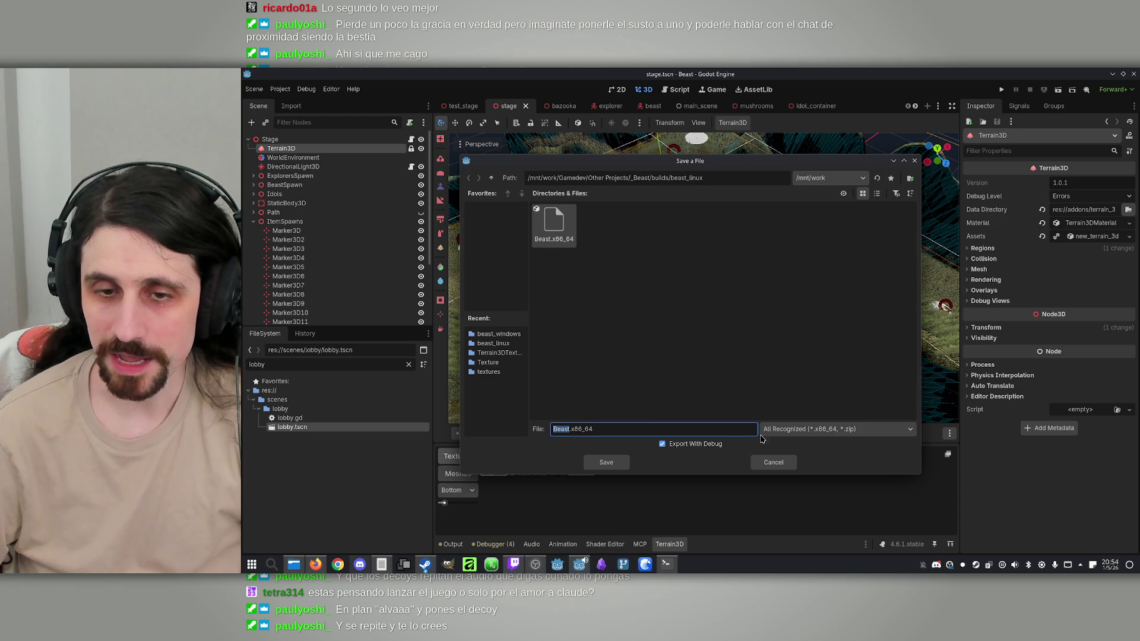
key(Escape)
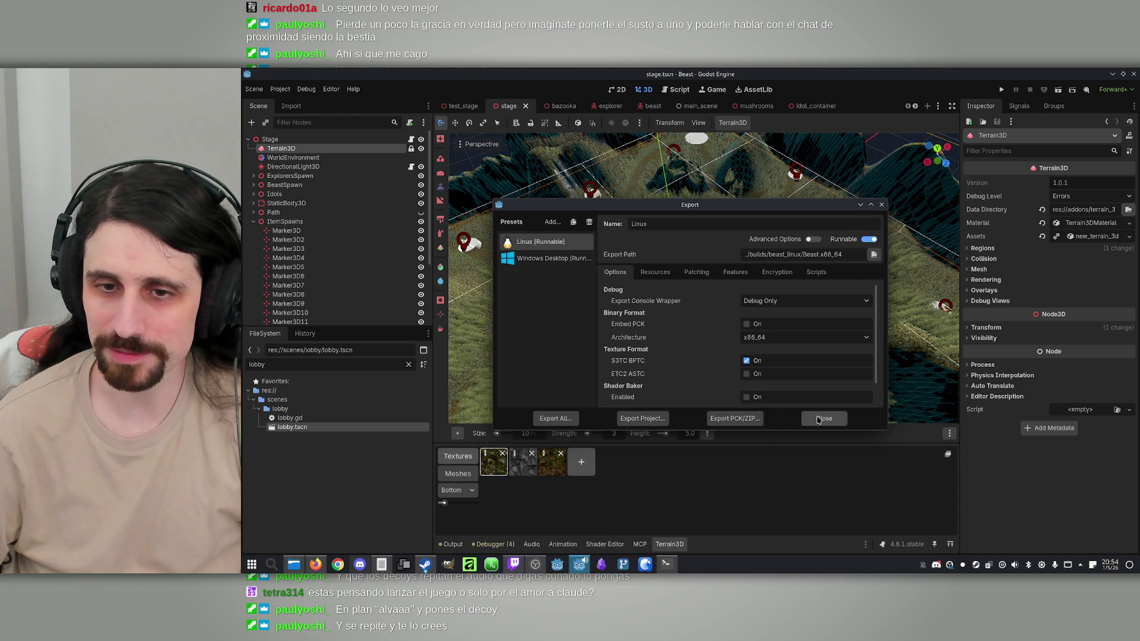
click(823, 418)
click(666, 564)
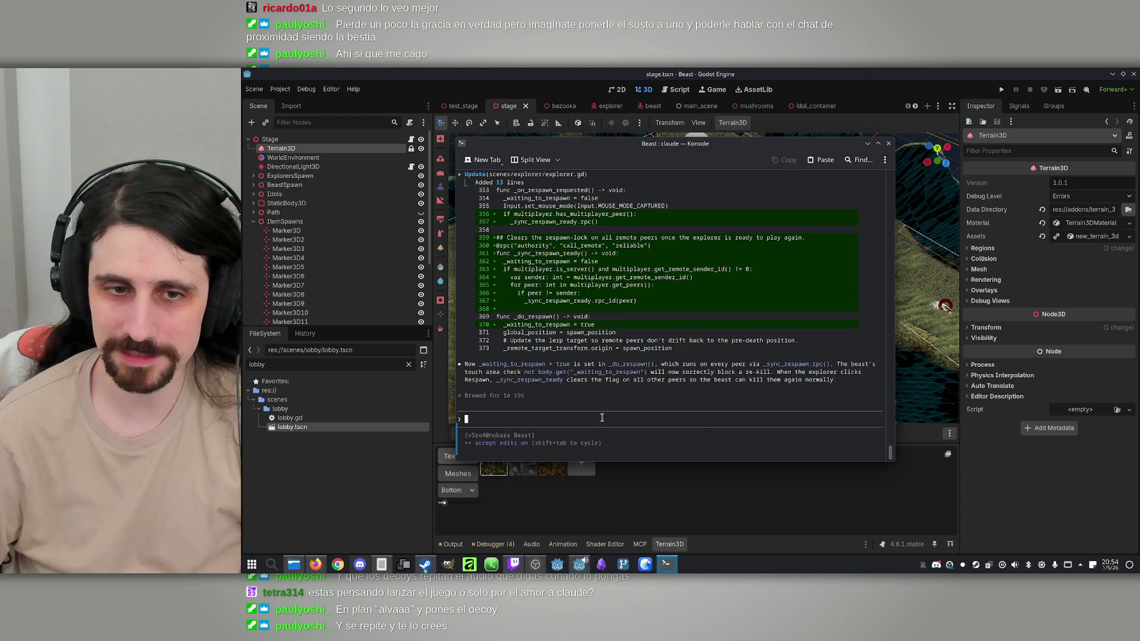
text(The )
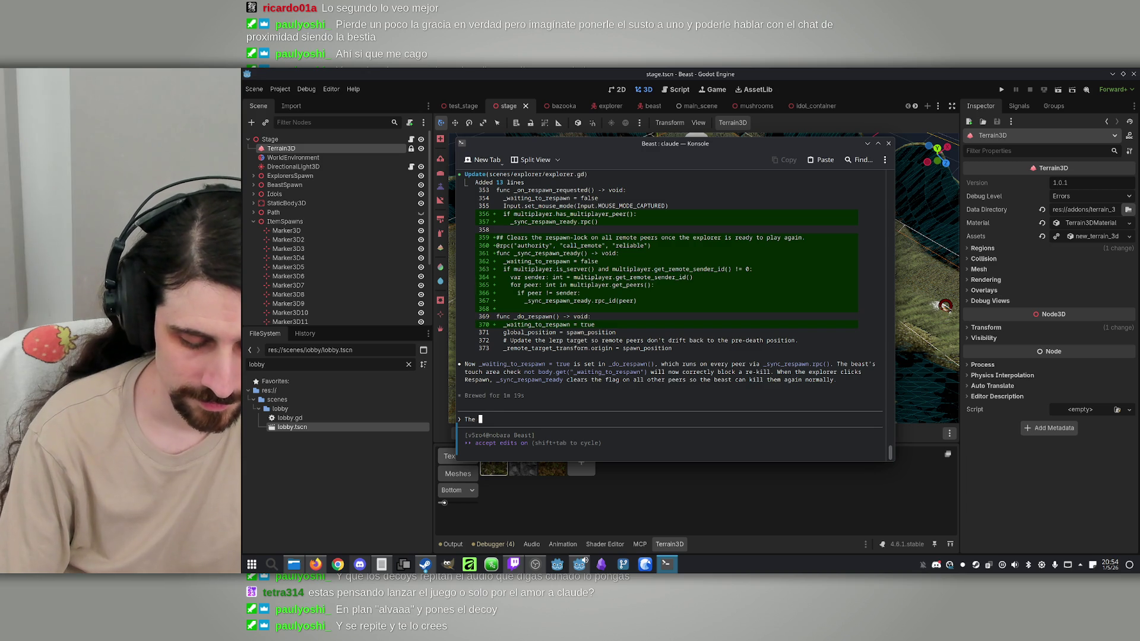
text(end scre)
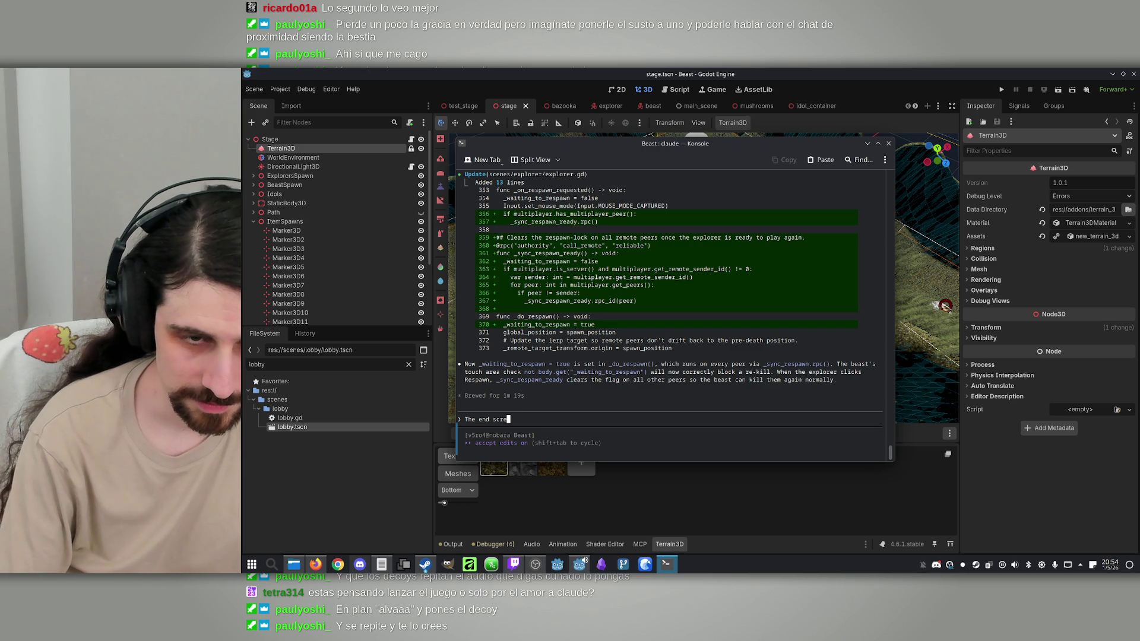
key(BackSpace)
key(BackSpace)
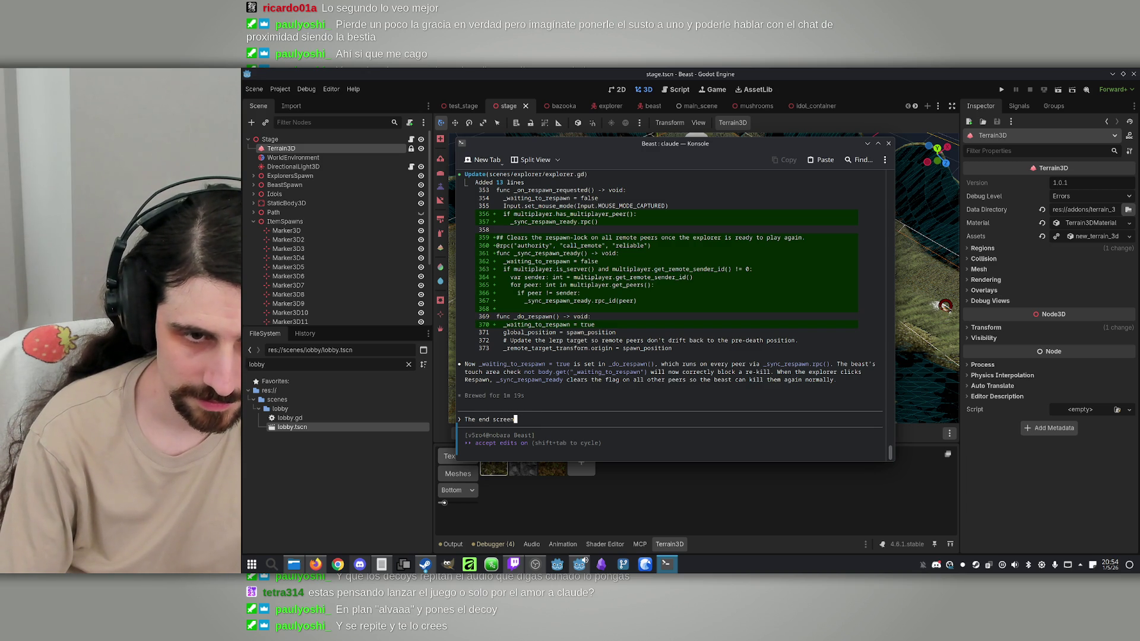
text(ot triggered)
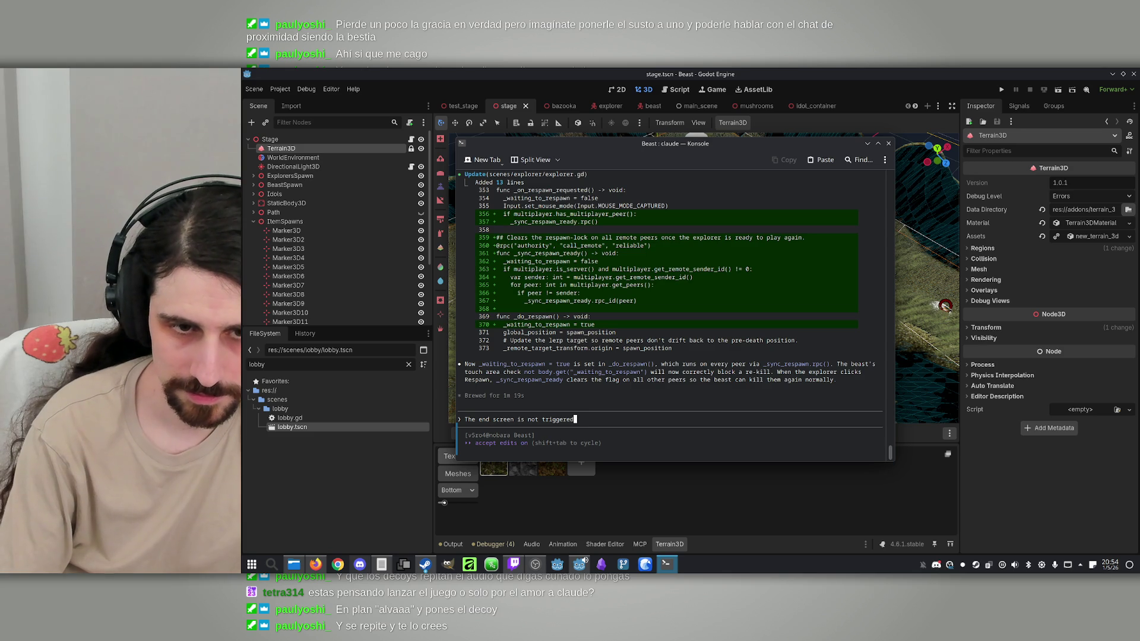
key(BackSpace)
key(BackSpace)
key(BackSpace)
text(sh)
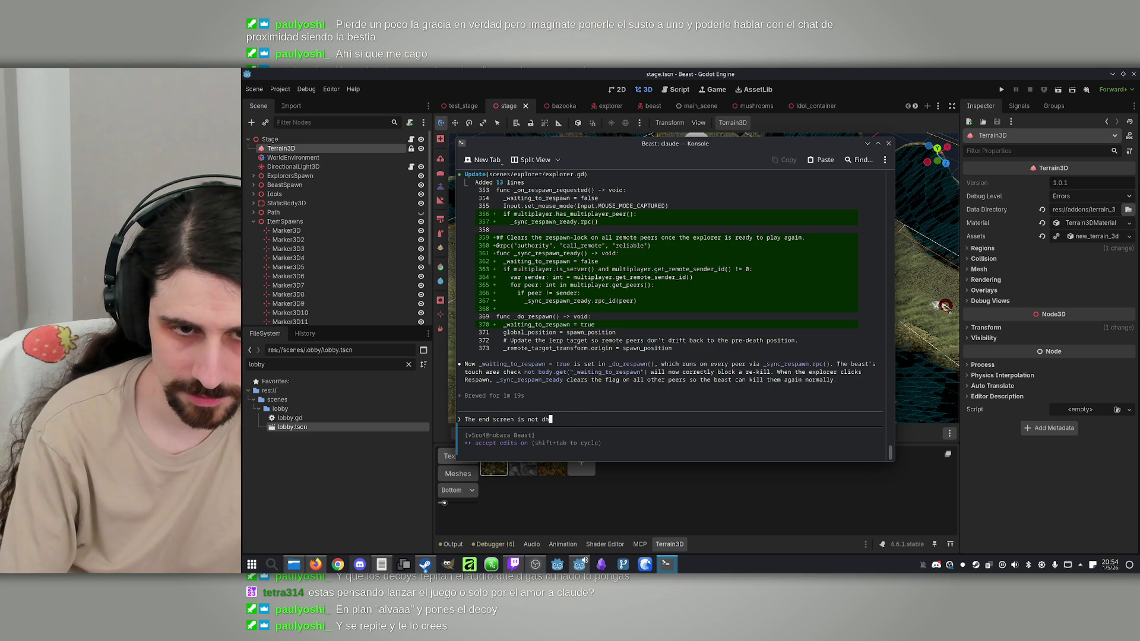
key(BackSpace)
text(shown, )
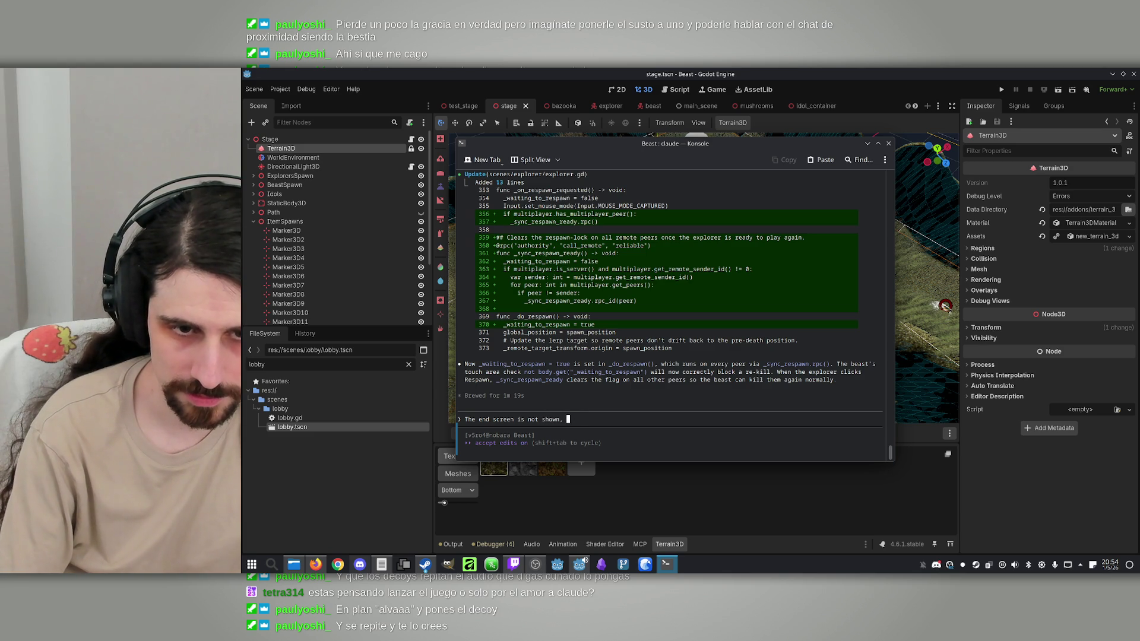
text(n)
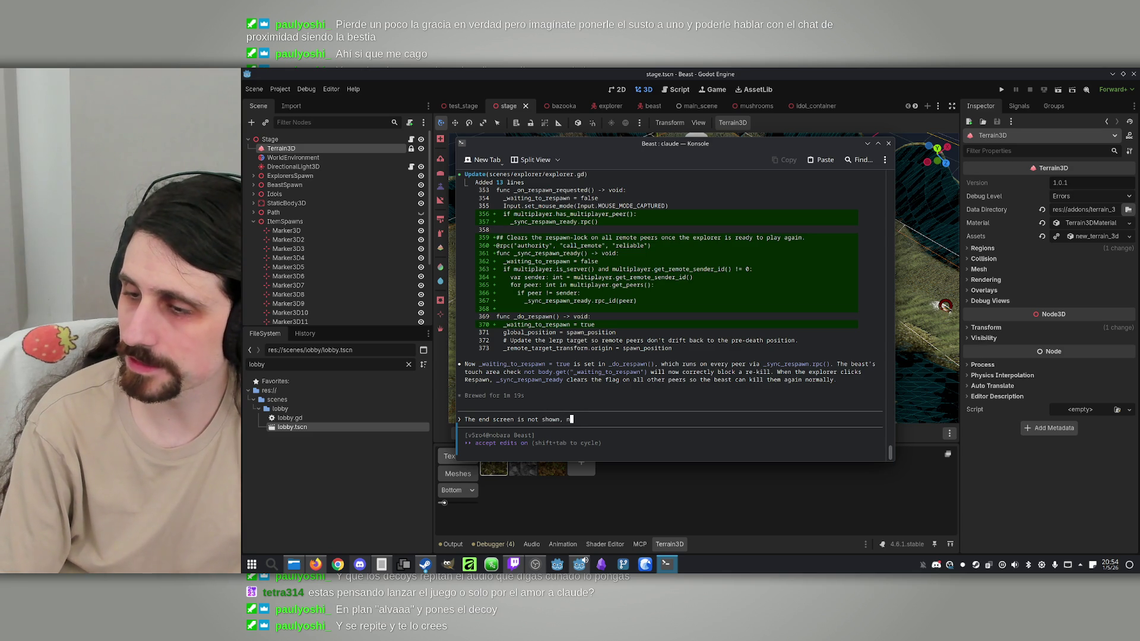
key(BackSpace)
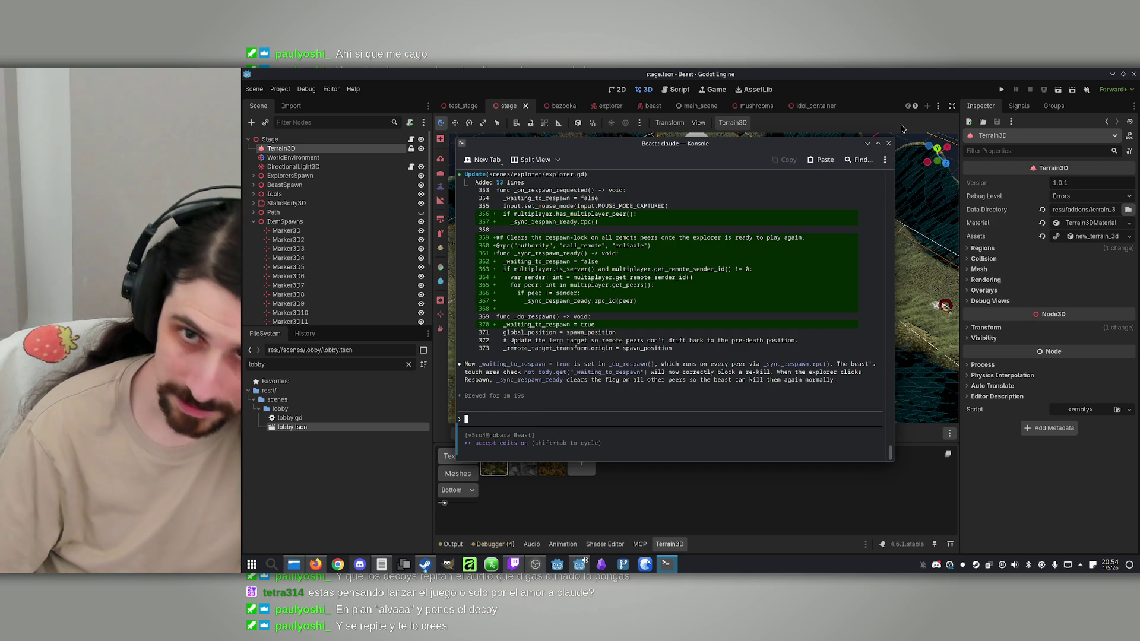
click(868, 144)
Step: Export the Linux (Runnable) preset, overwriting Beast.x86_64 in beast_linux
click(280, 89)
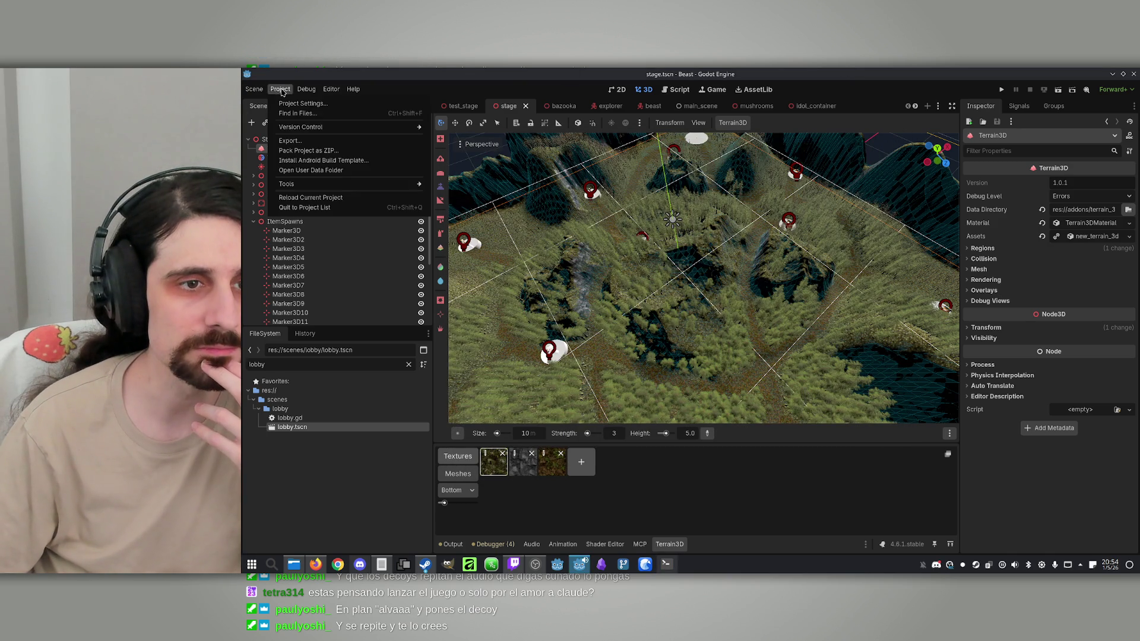
click(291, 141)
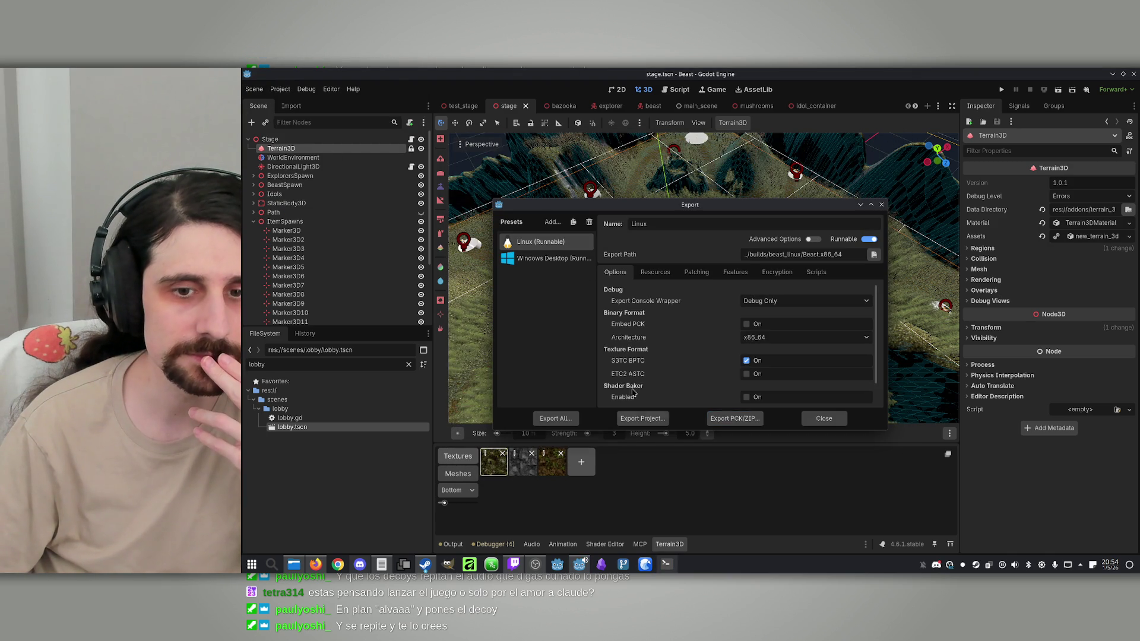
click(639, 419)
click(606, 463)
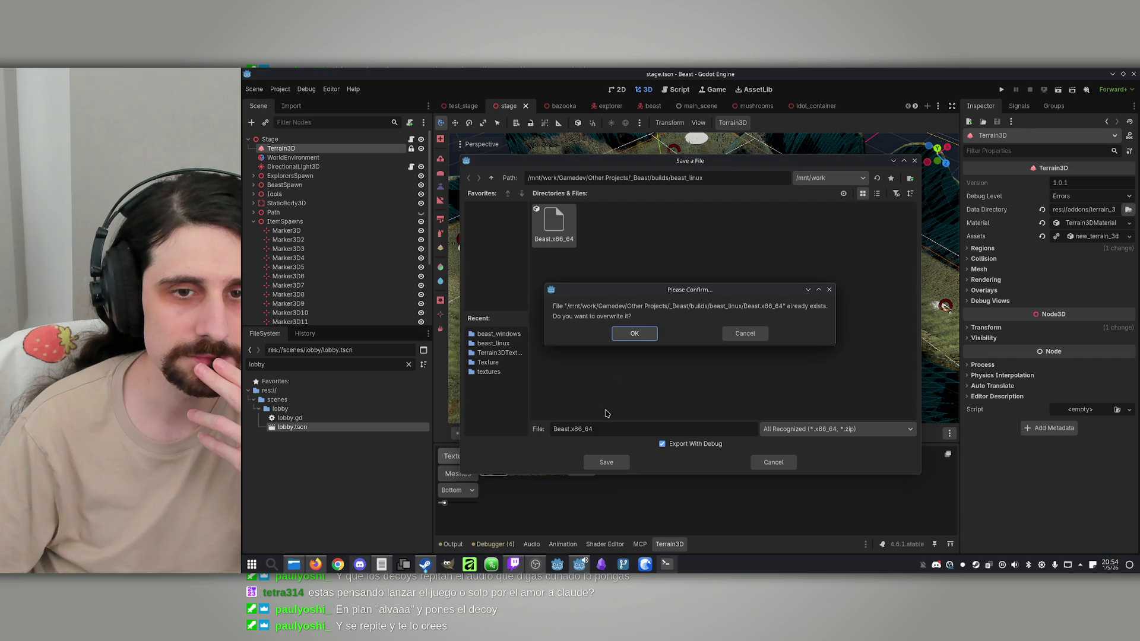
click(634, 334)
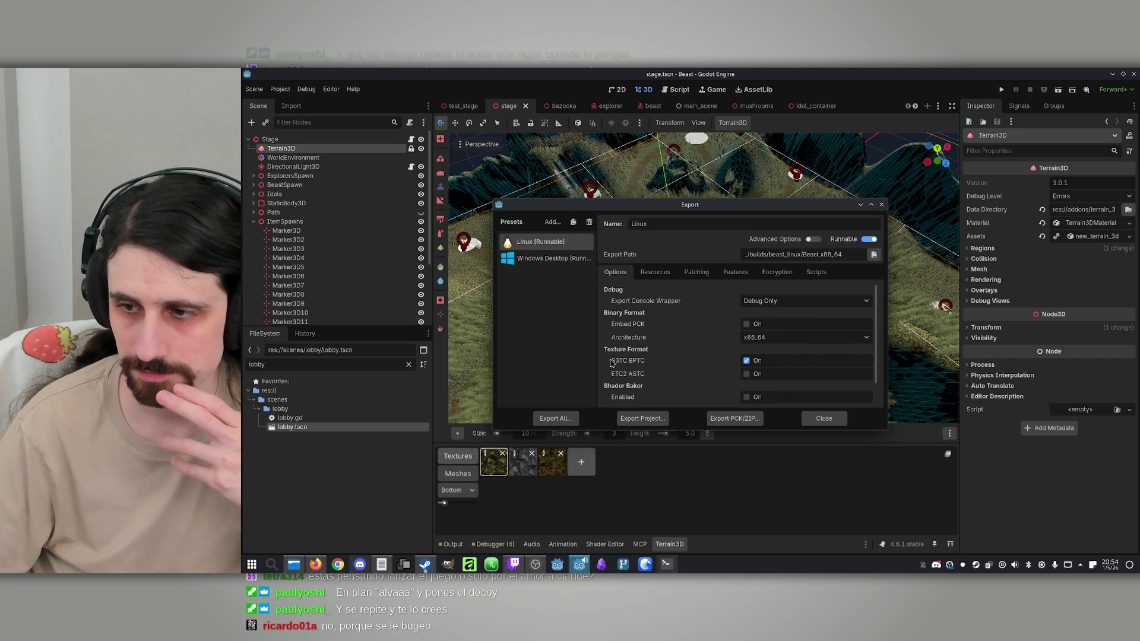
click(315, 564)
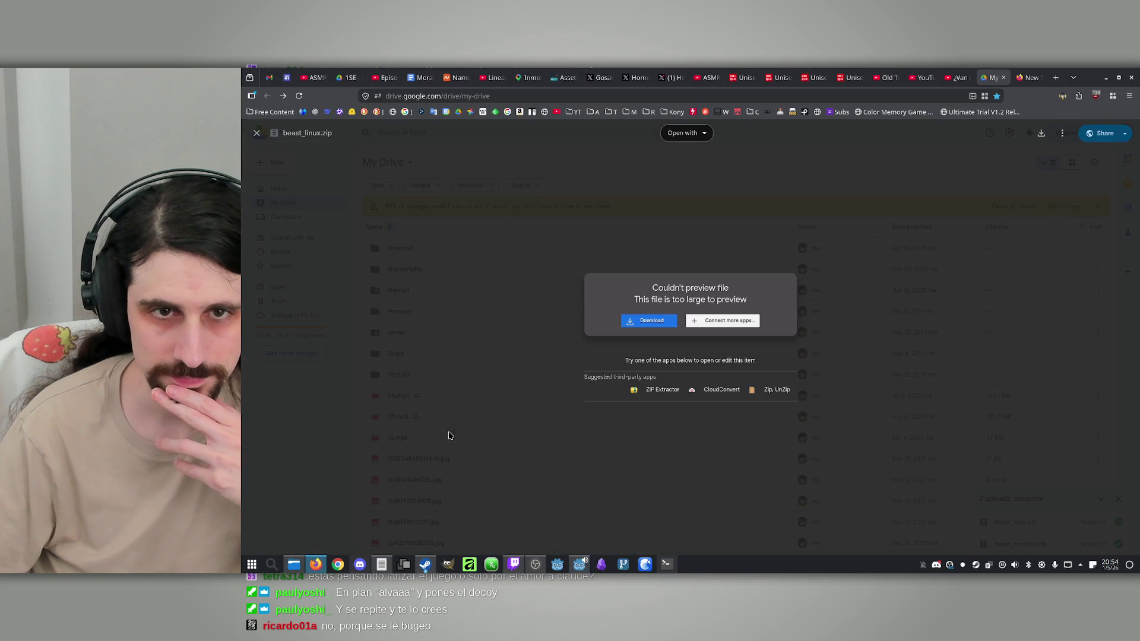
Step: From the builds folder, compress beast_linux into beast_linux.zip
click(316, 564)
click(294, 564)
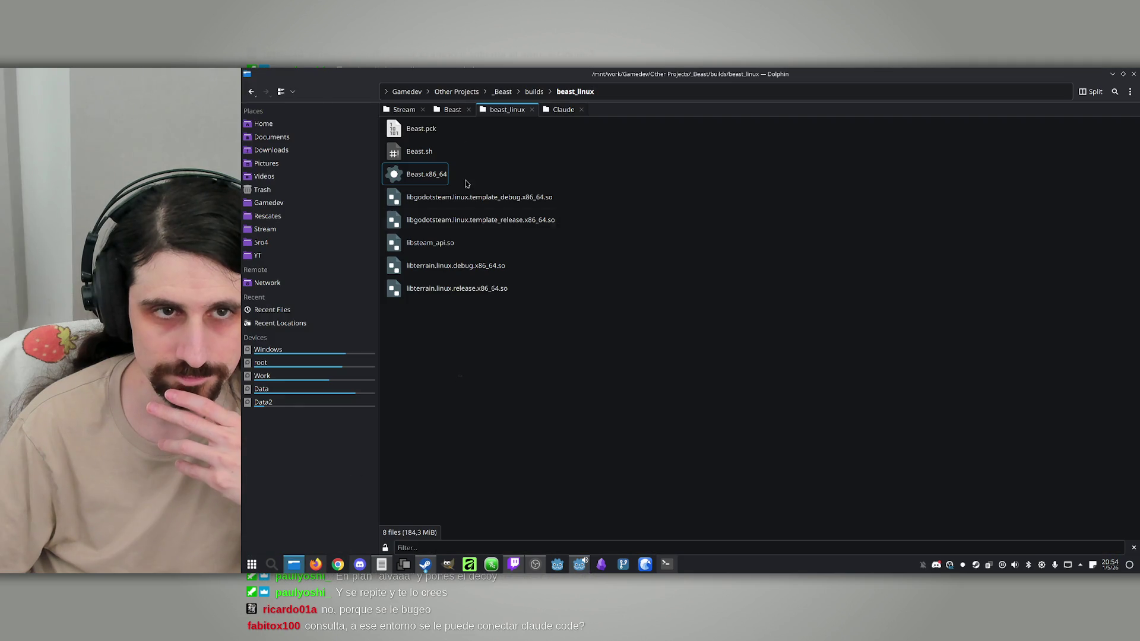
click(251, 92)
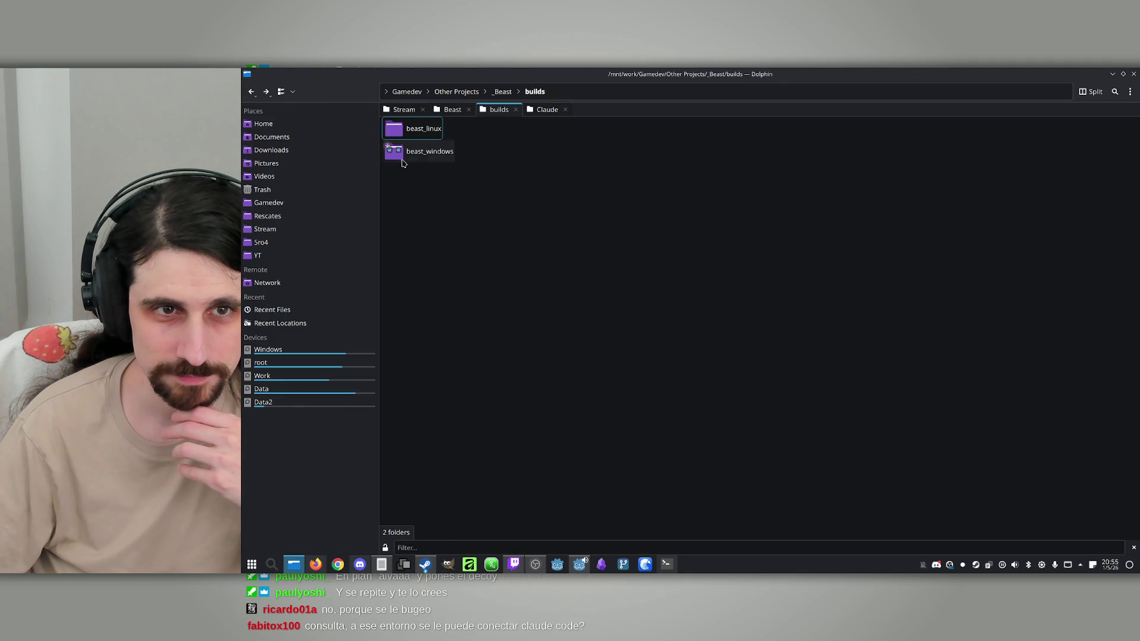
right_click(403, 128)
mouse_move(469, 353)
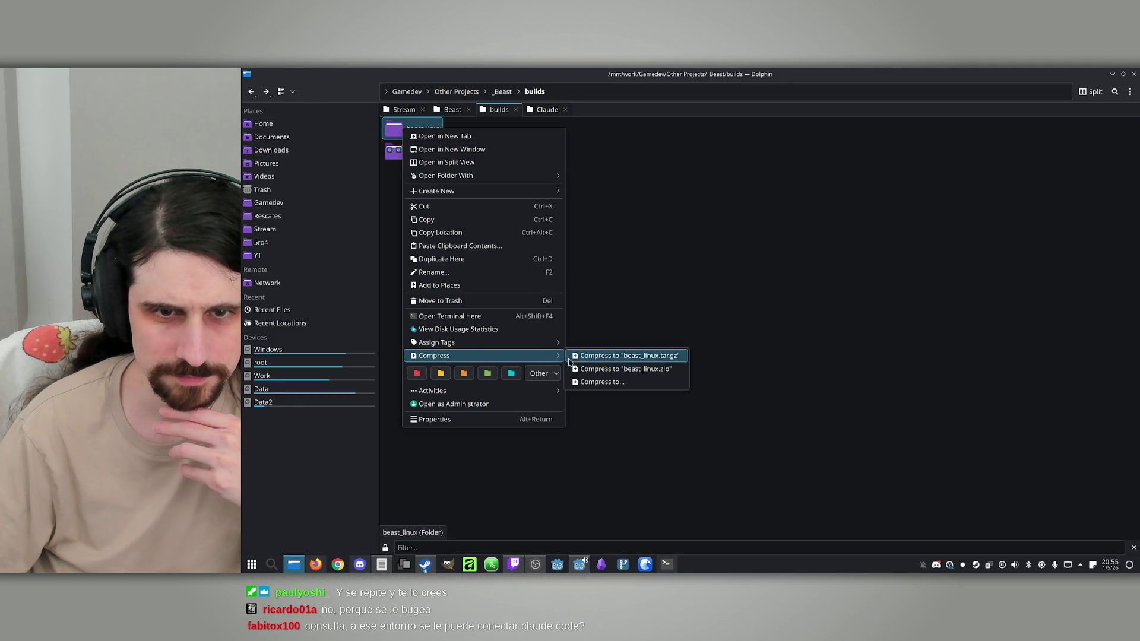
click(601, 367)
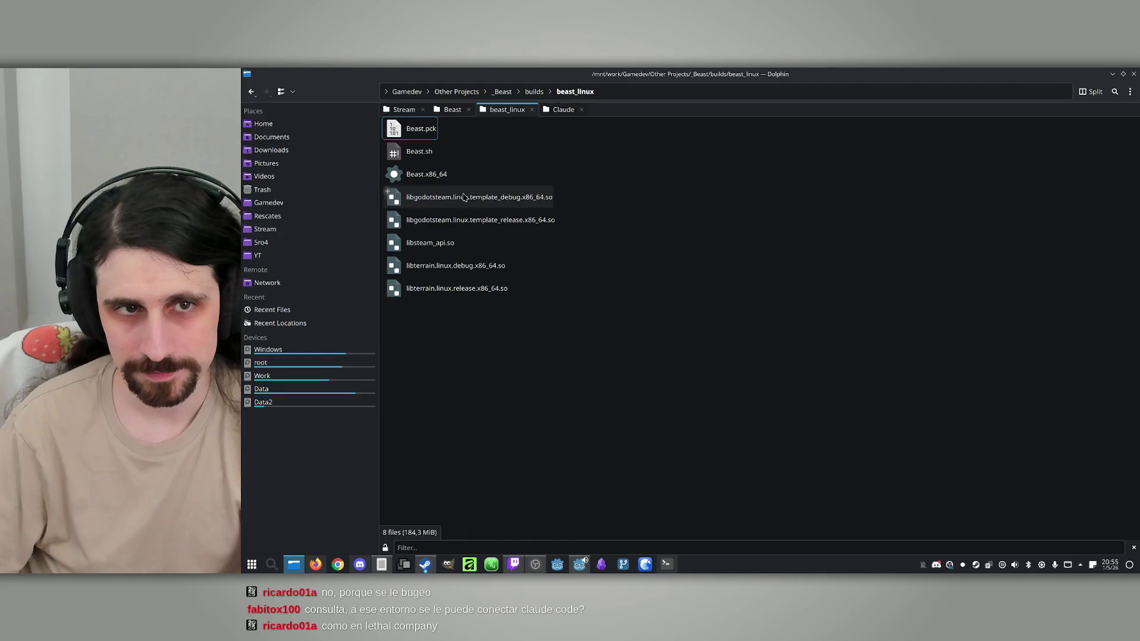
click(425, 179)
Step: Launch the Beast.x86_64 build to test it
double_click(425, 179)
click(711, 346)
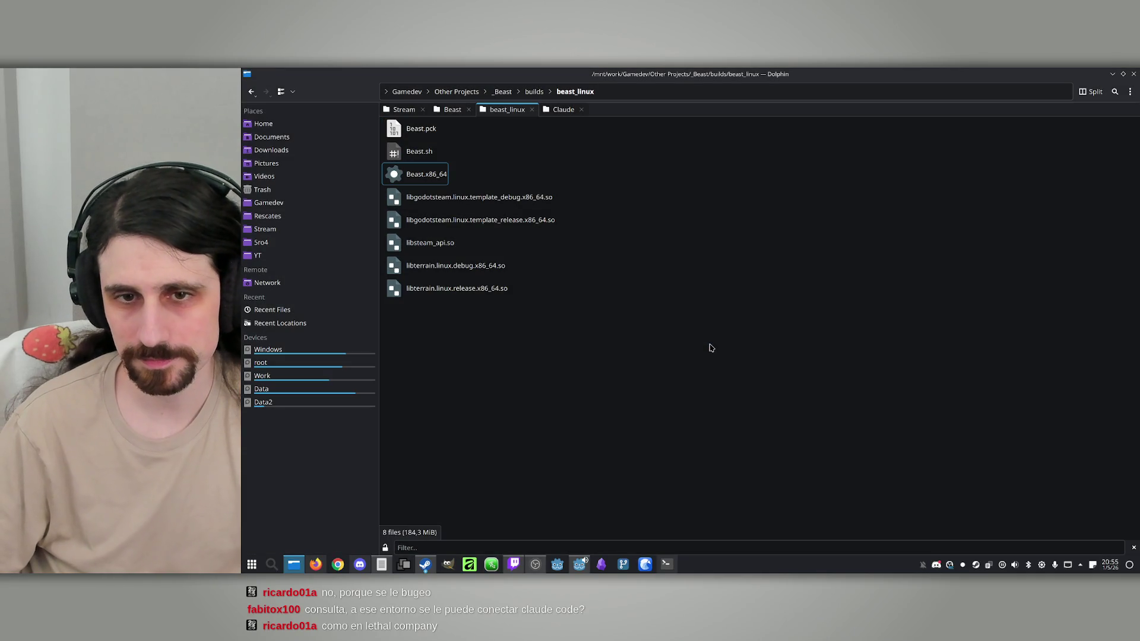
click(811, 240)
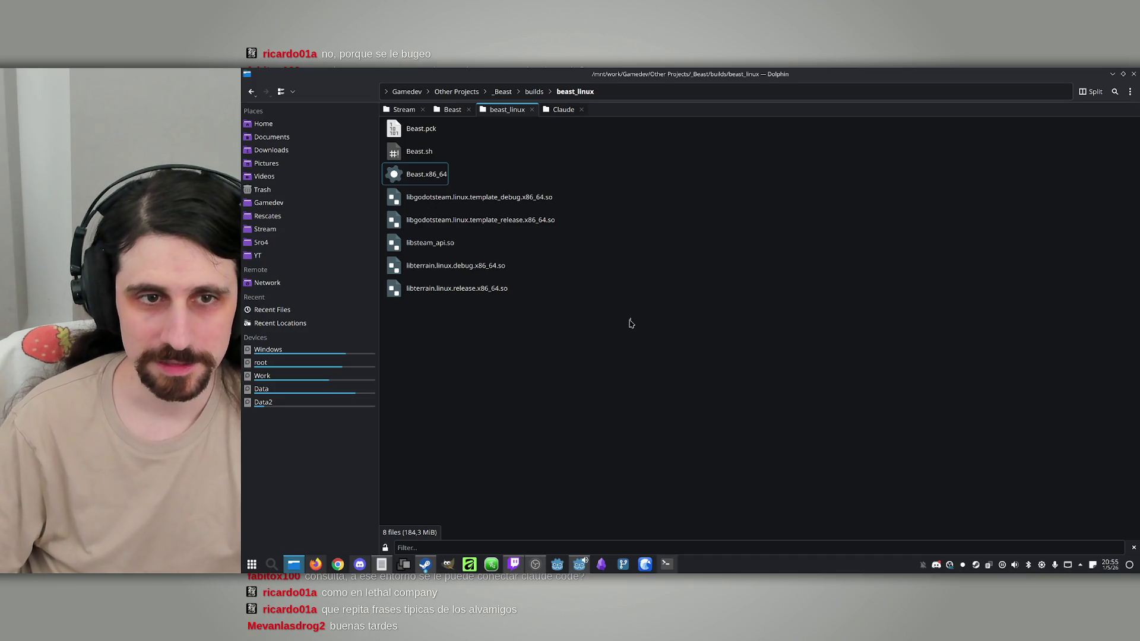
Step: Open a terminal in the beast_linux folder and move it toward the lower right
right_click(433, 356)
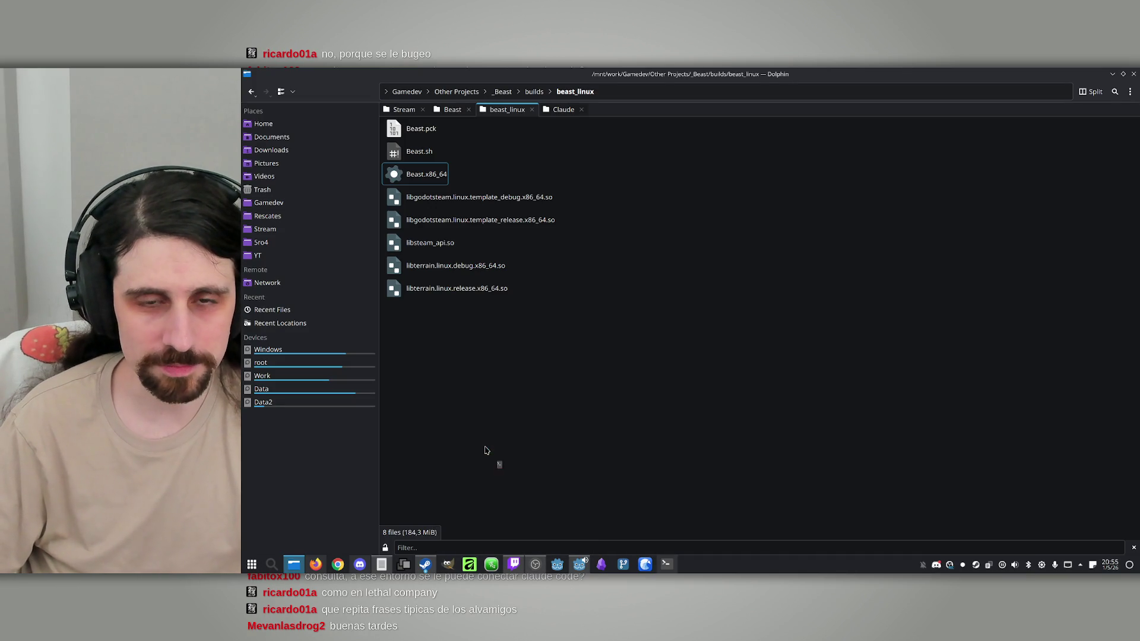
click(484, 444)
drag(589, 157, 664, 186)
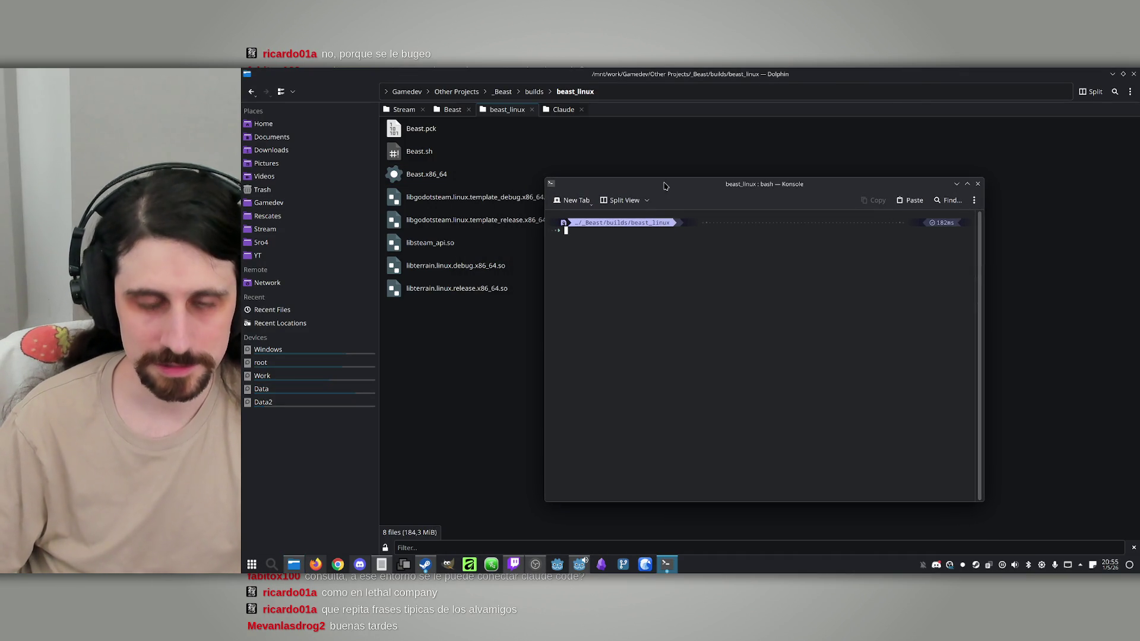
Step: Run the Beast build from Konsole with ./Best.x86_64, then close the running game
text(./Best)
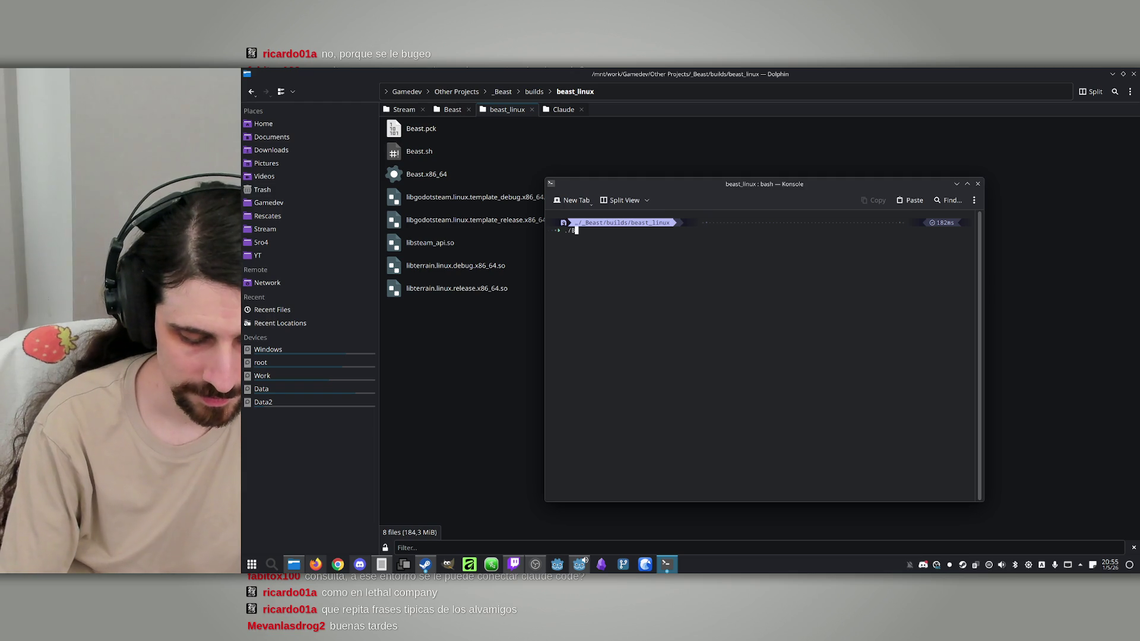
text(.x86)
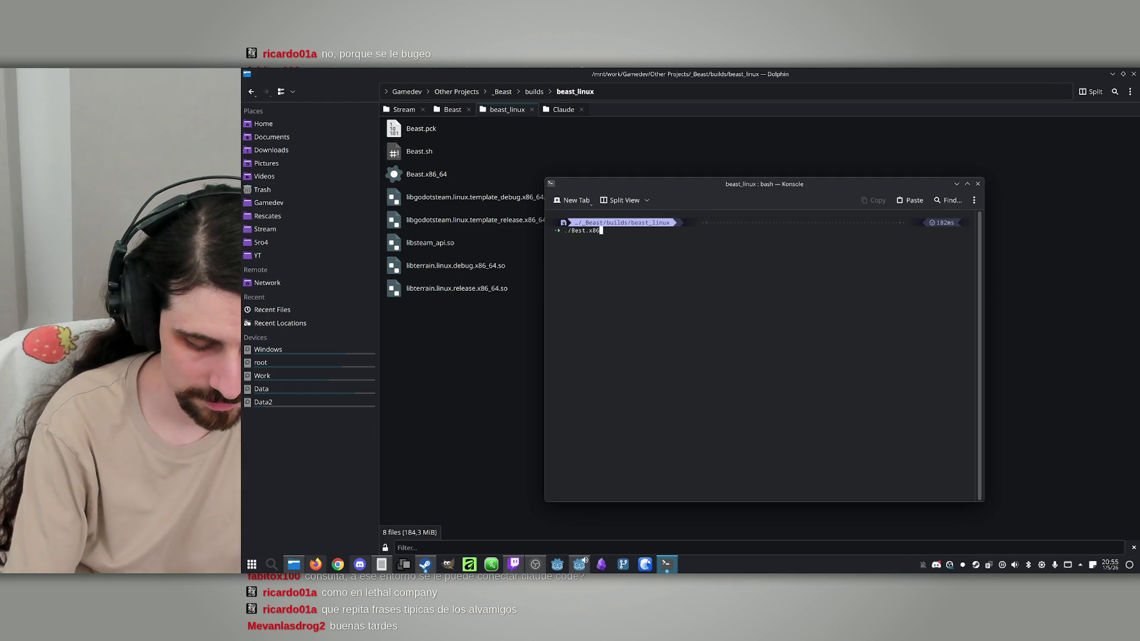
text(_64)
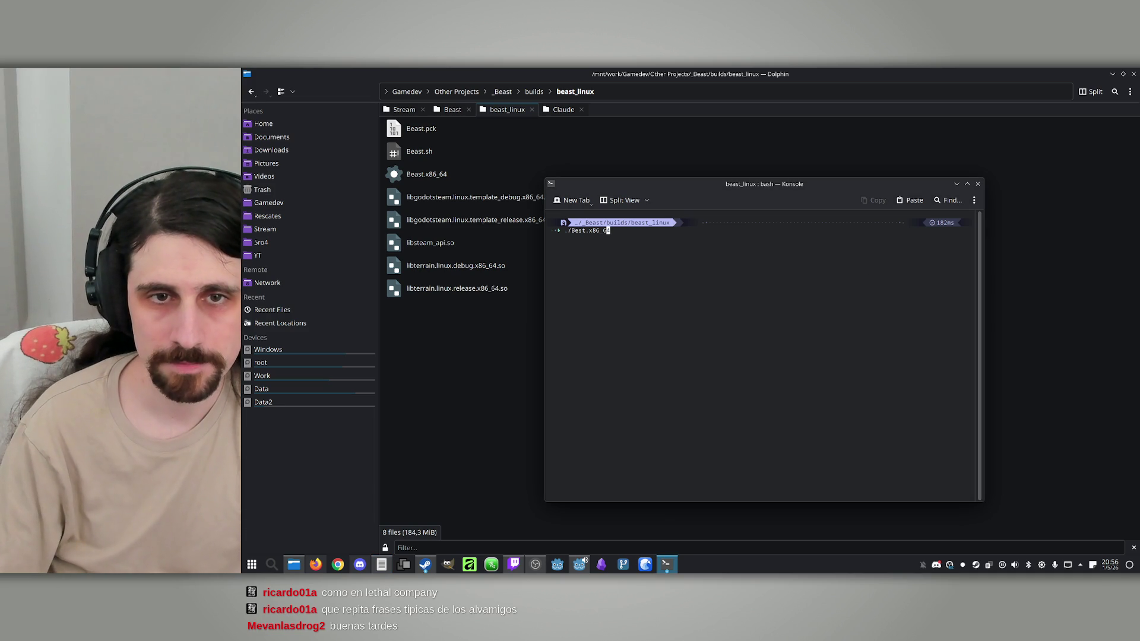
key(Return)
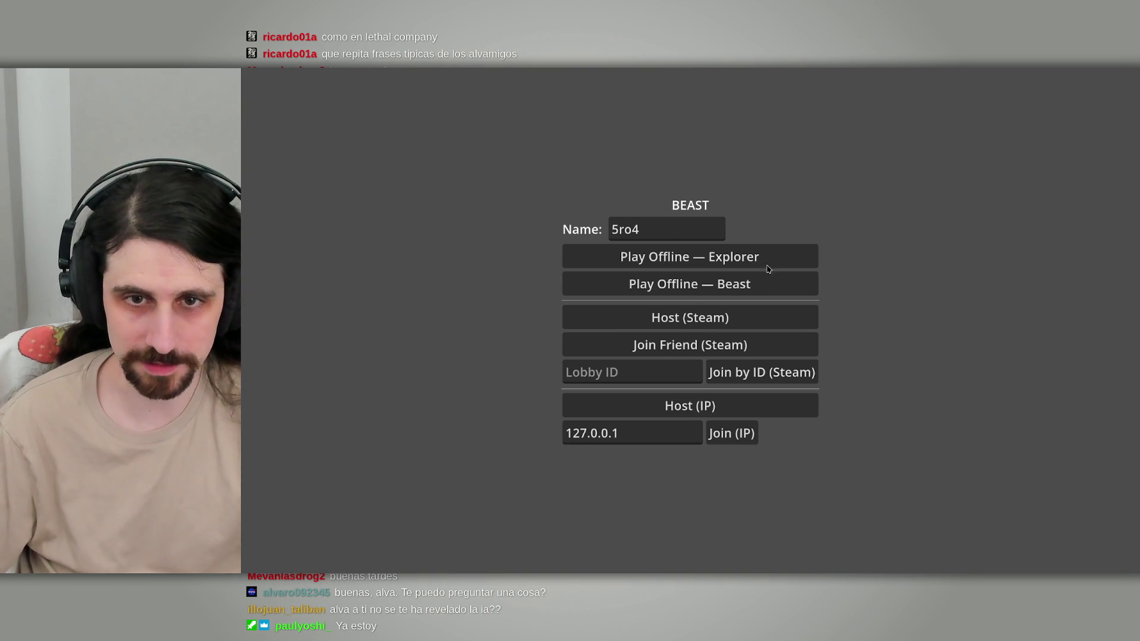
key(alt+F4)
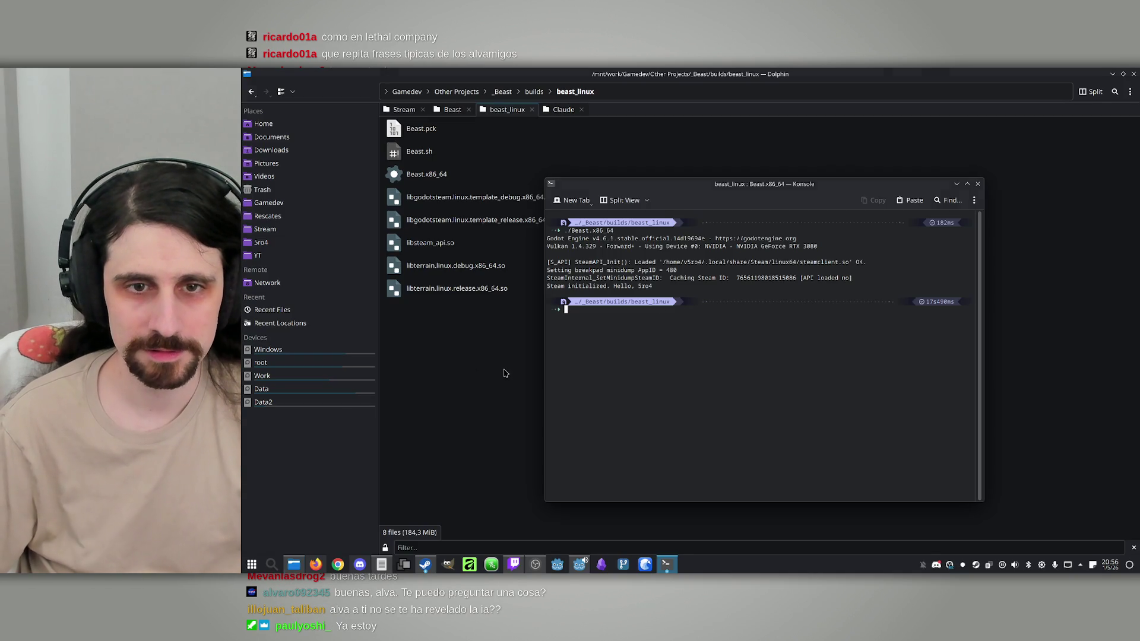
Step: Relaunch Beast.x86_64 from the build folder and start an offline match as the Beast
double_click(416, 173)
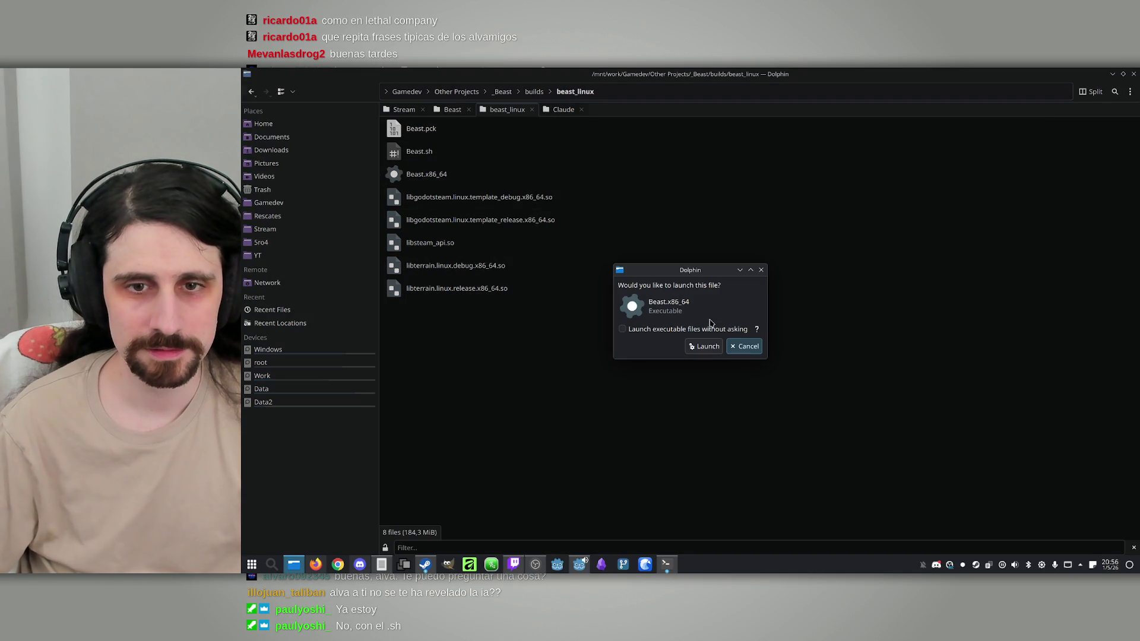
click(704, 348)
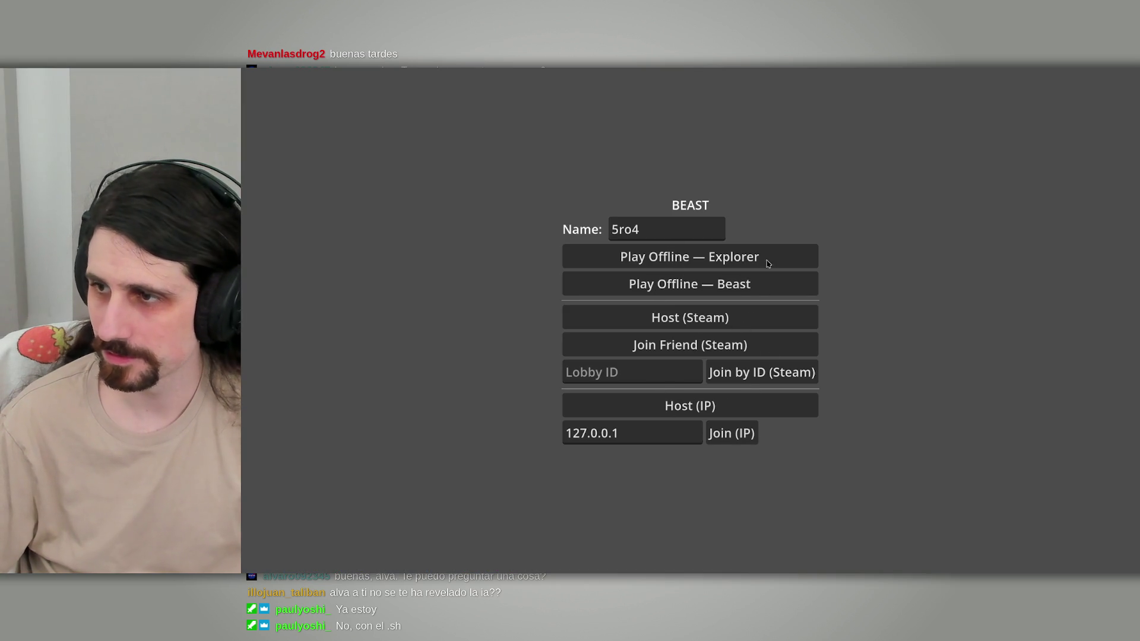
click(747, 283)
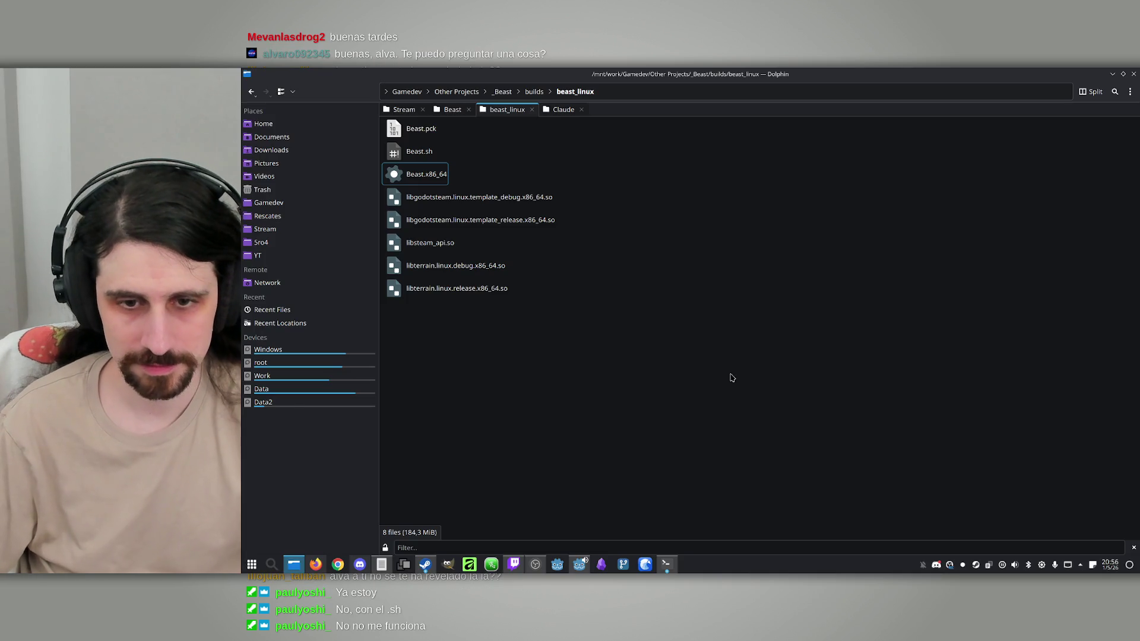
click(579, 564)
Step: Note in Konsole that the login menu no longer works and nothing can be clicked, then close it
click(824, 418)
mouse_move(666, 564)
click(630, 523)
text(The l)
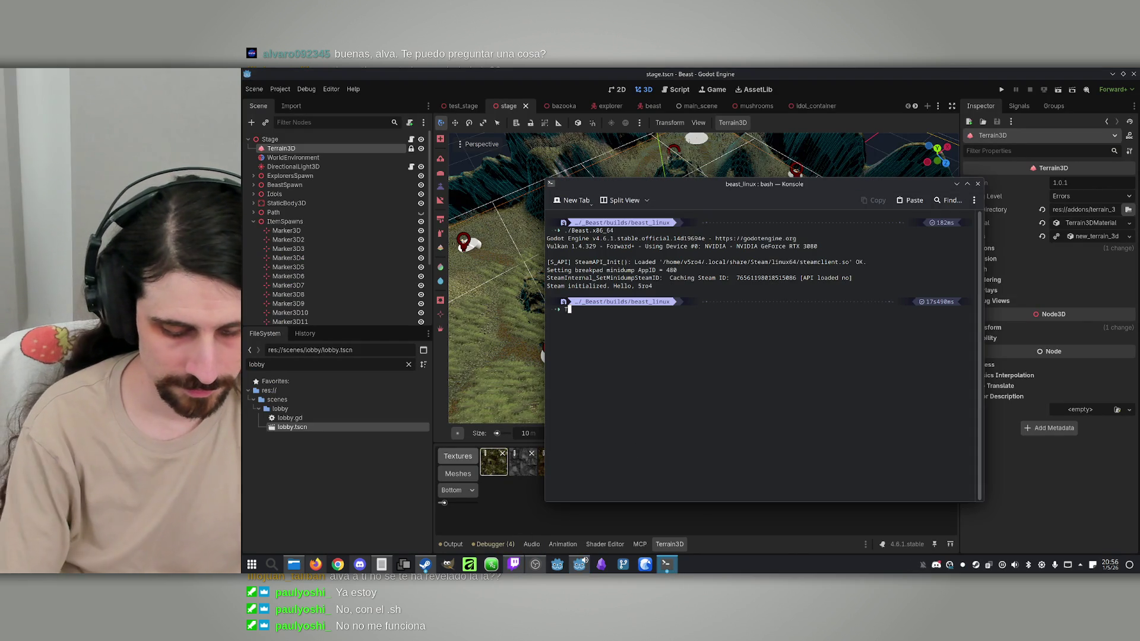
text(ogin menu )
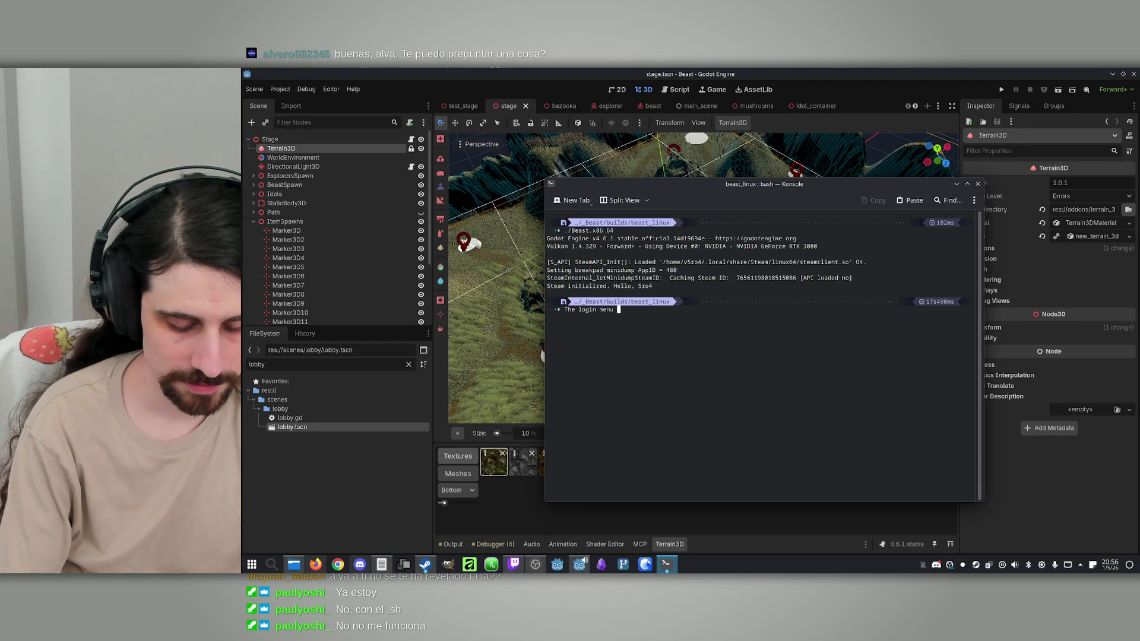
text(doesn't)
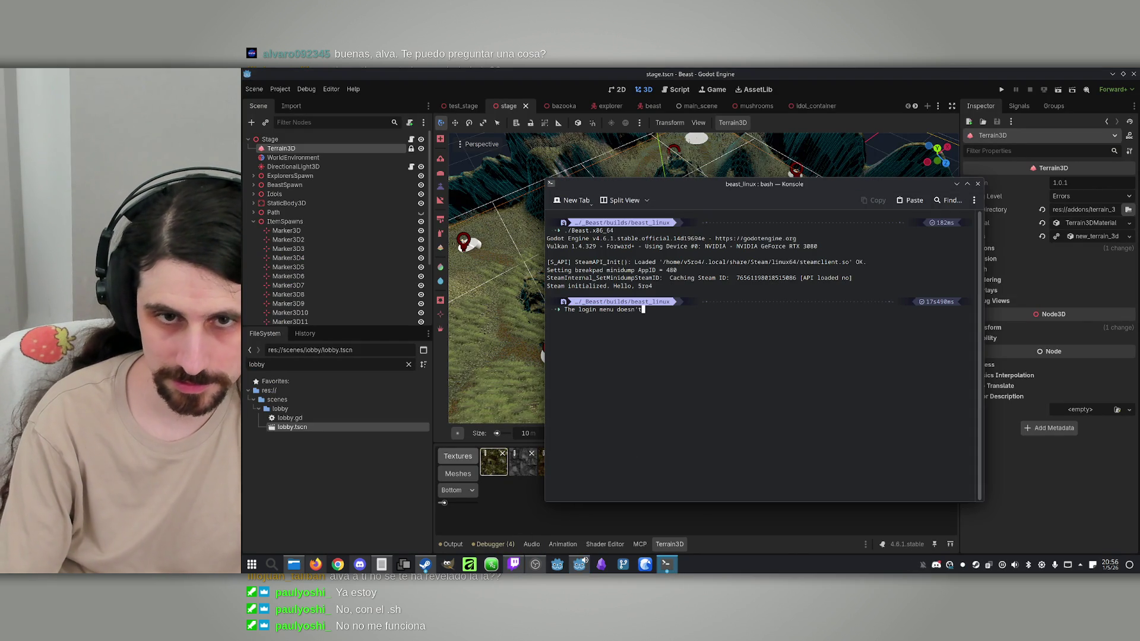
text( work n)
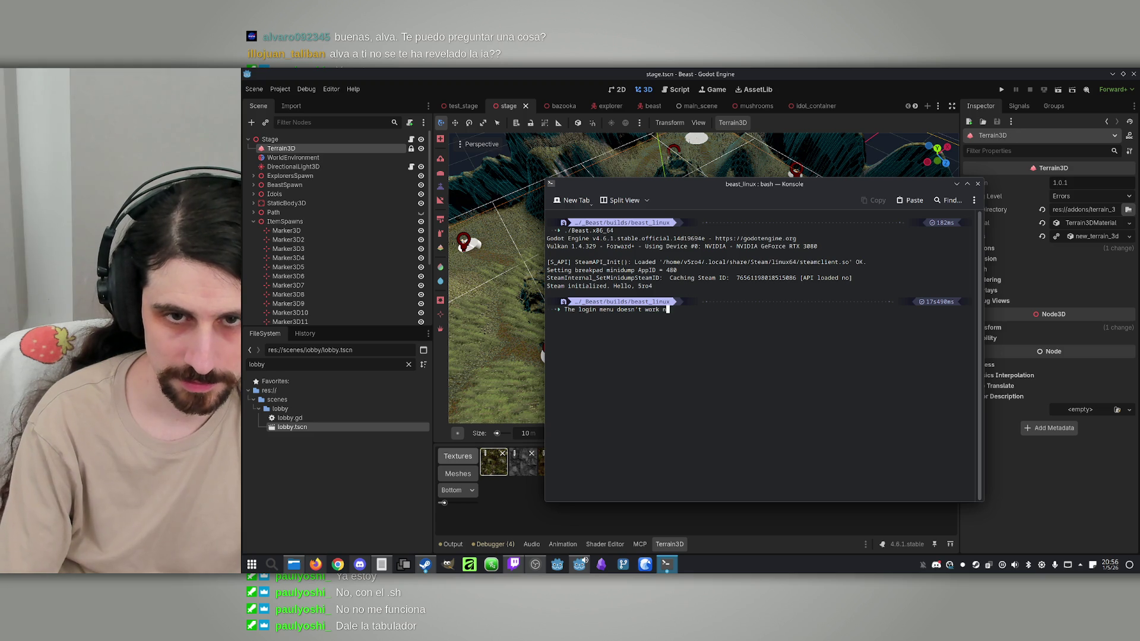
text(opww. Y)
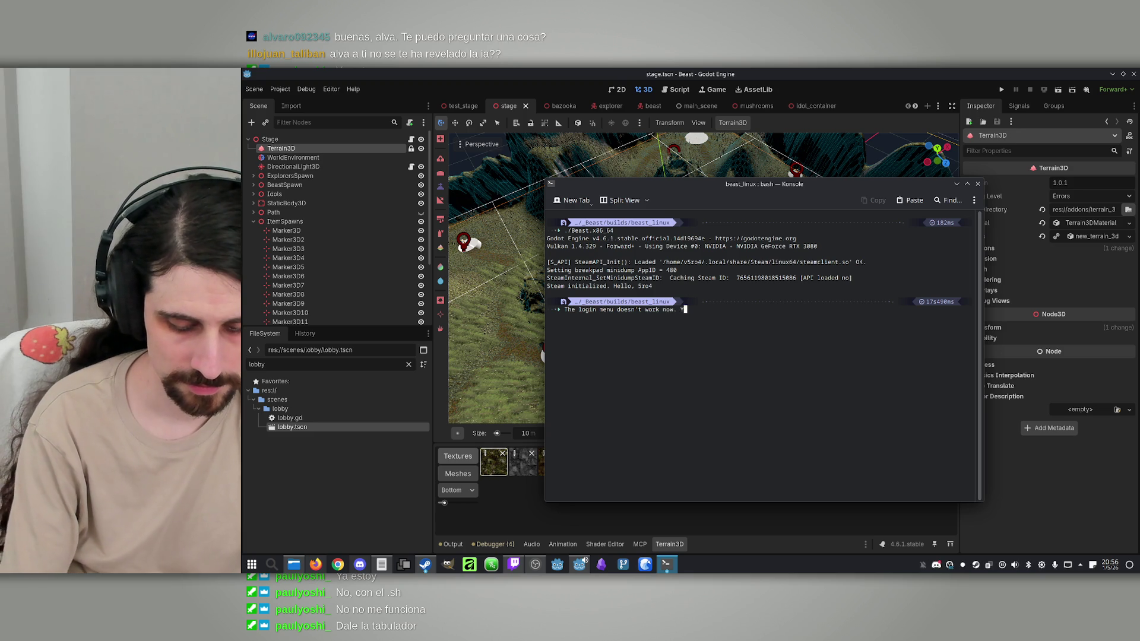
text(ou can't click o)
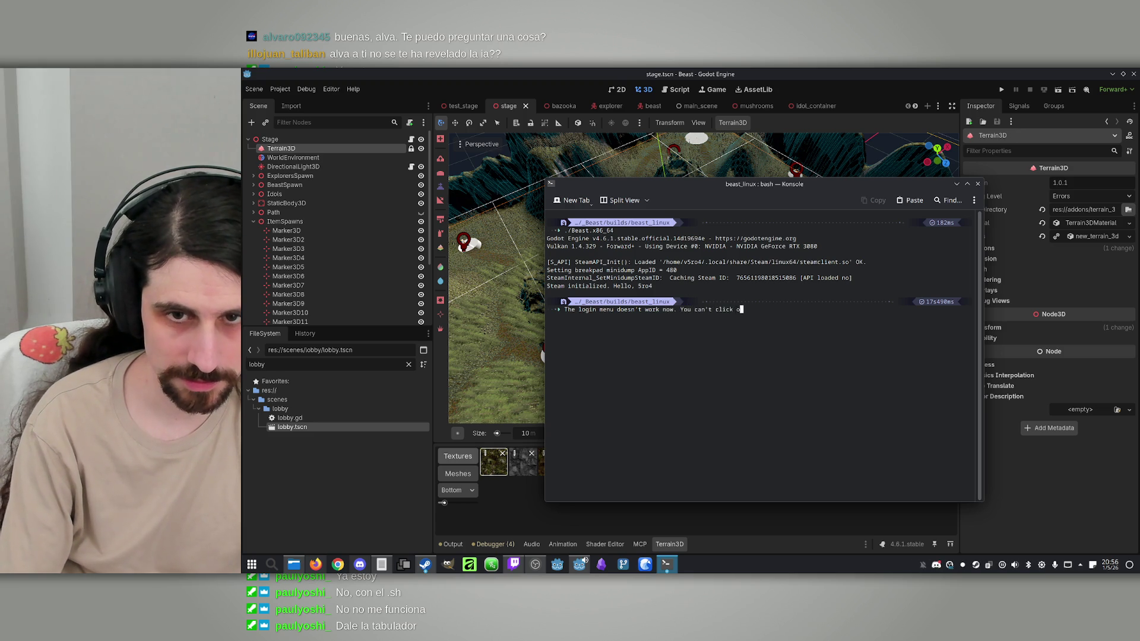
text(n anythin)
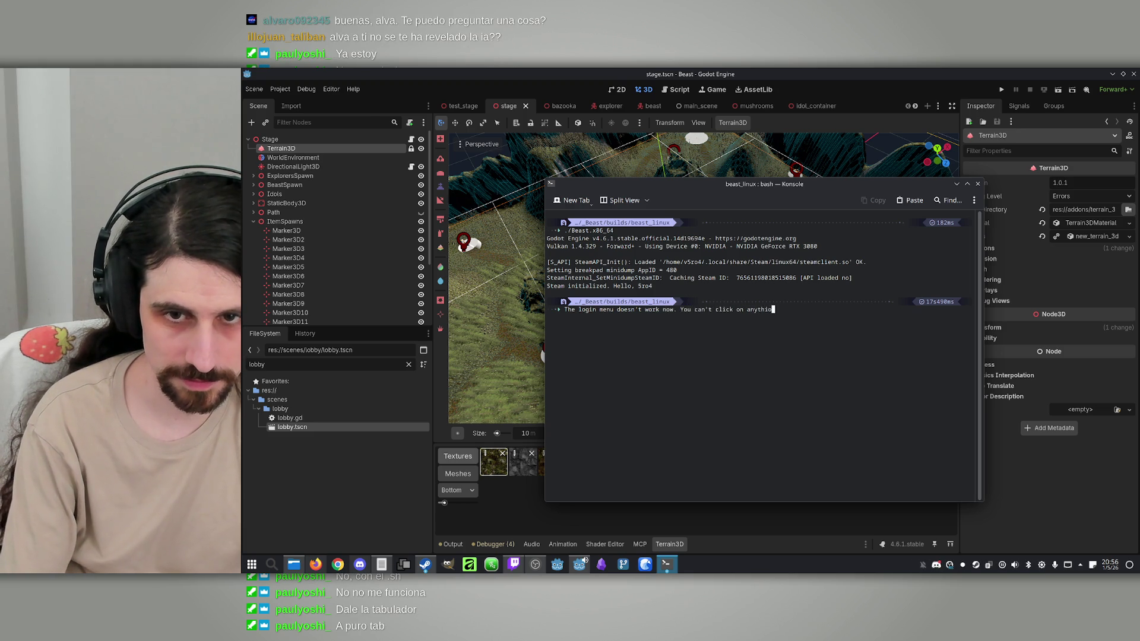
text(g.)
key(Return)
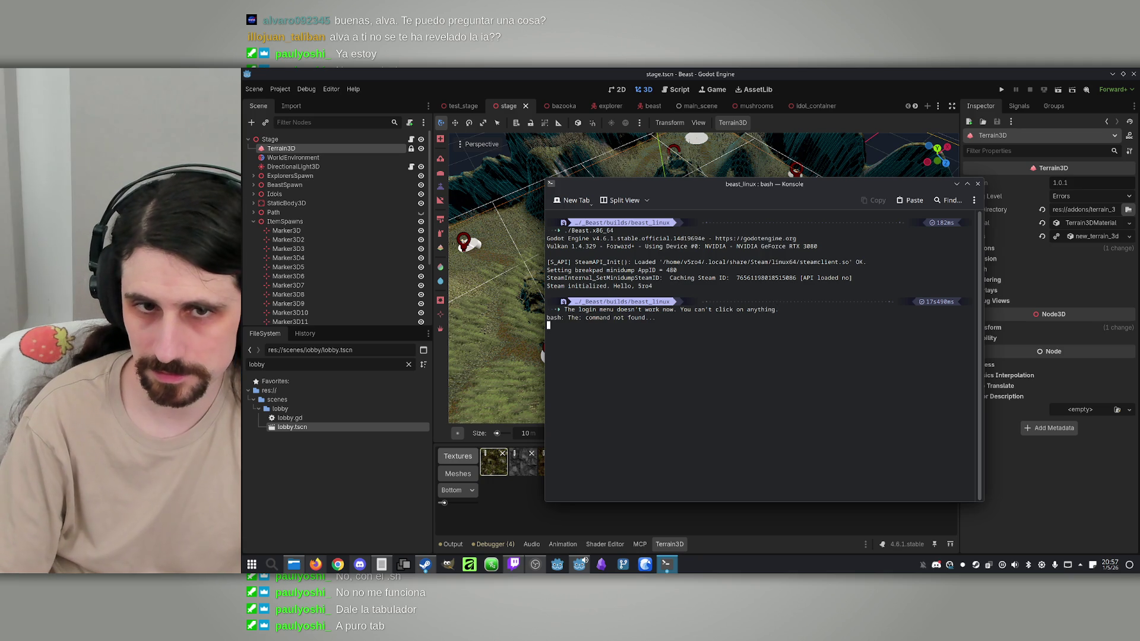
click(976, 186)
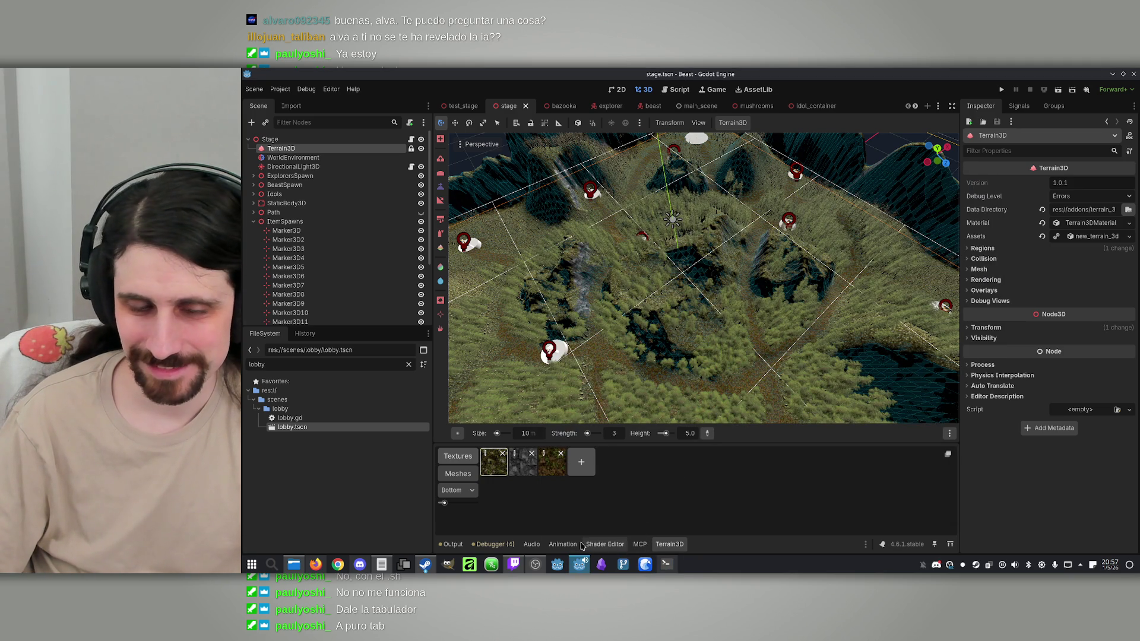
click(317, 565)
Step: Relaunch Beast.x86_64 from the build folder and host a Steam lobby, joining as Explorer
click(316, 565)
click(294, 565)
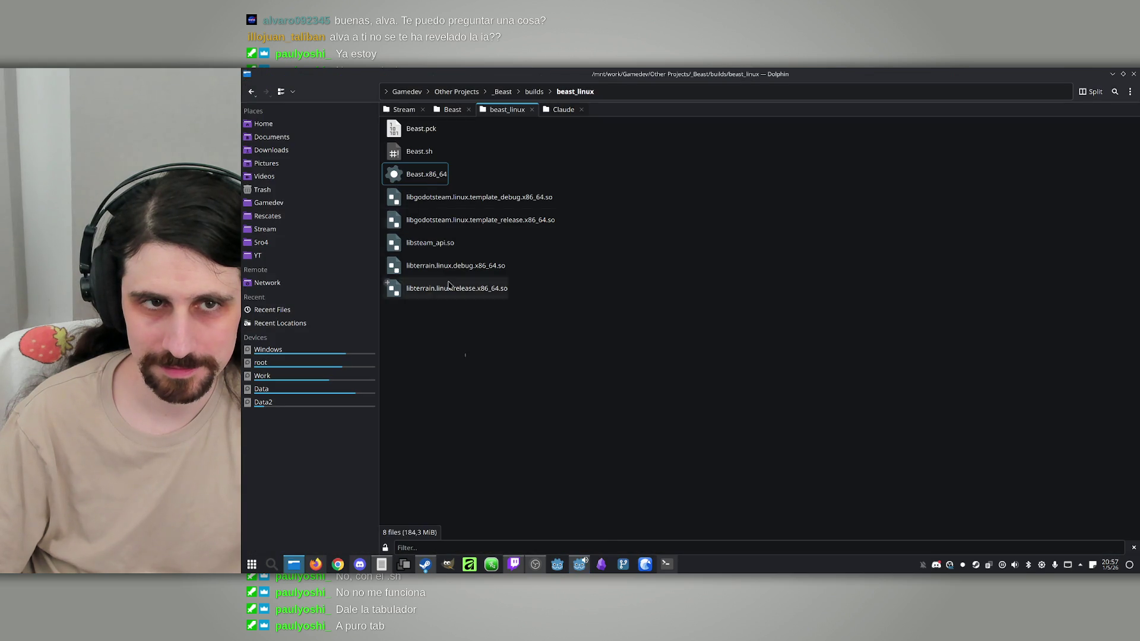
double_click(418, 169)
click(708, 352)
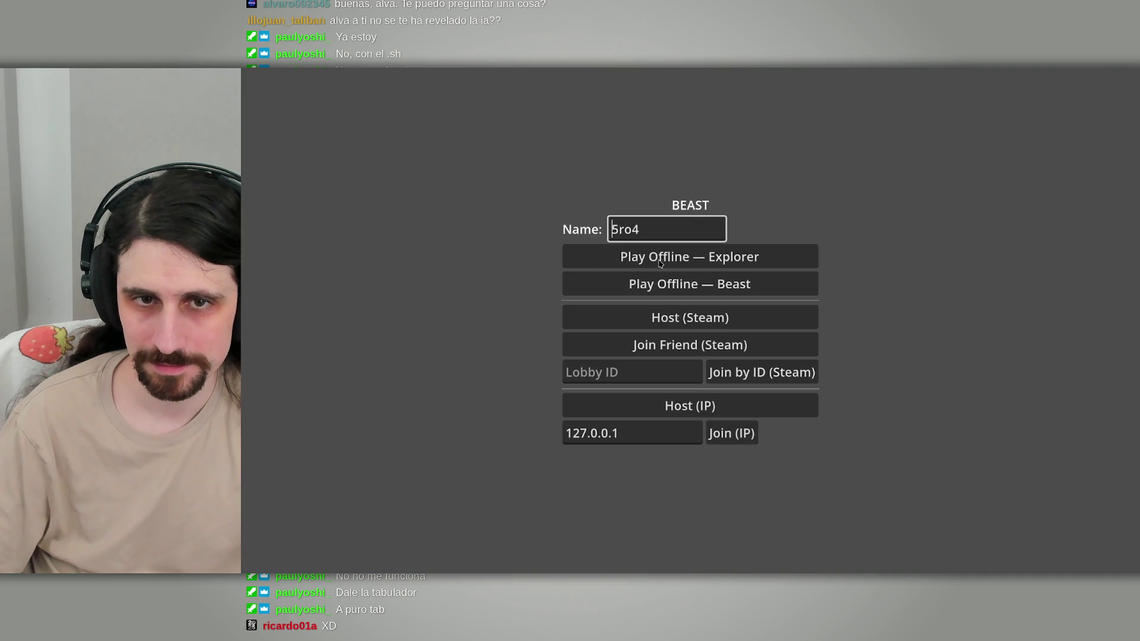
key(Tab)
key(Tab)
key(Tab)
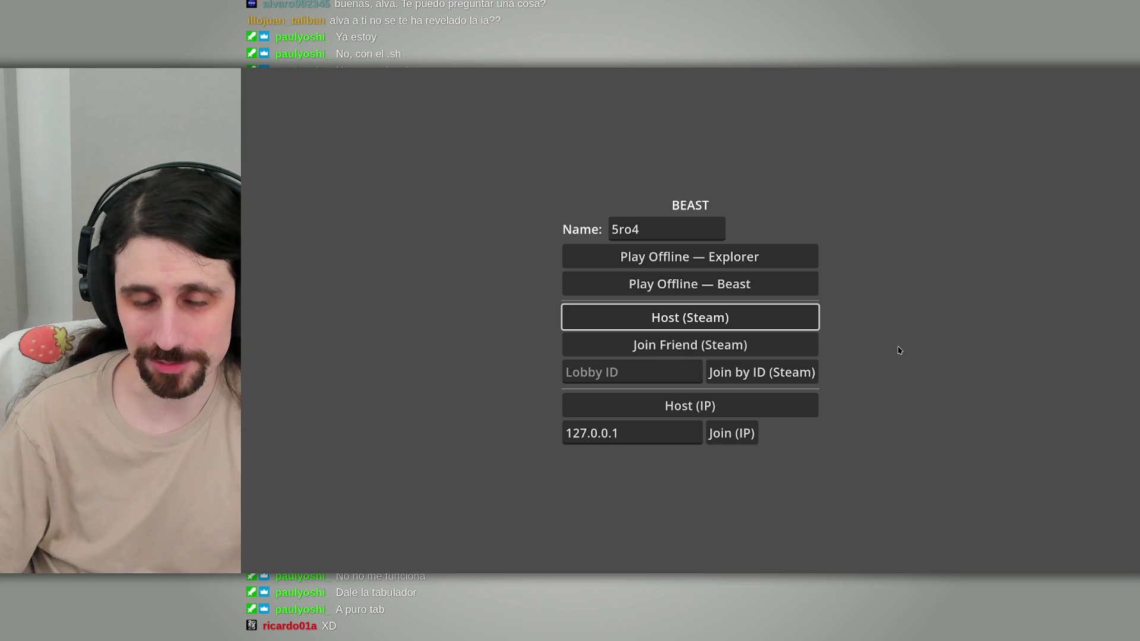
key(Return)
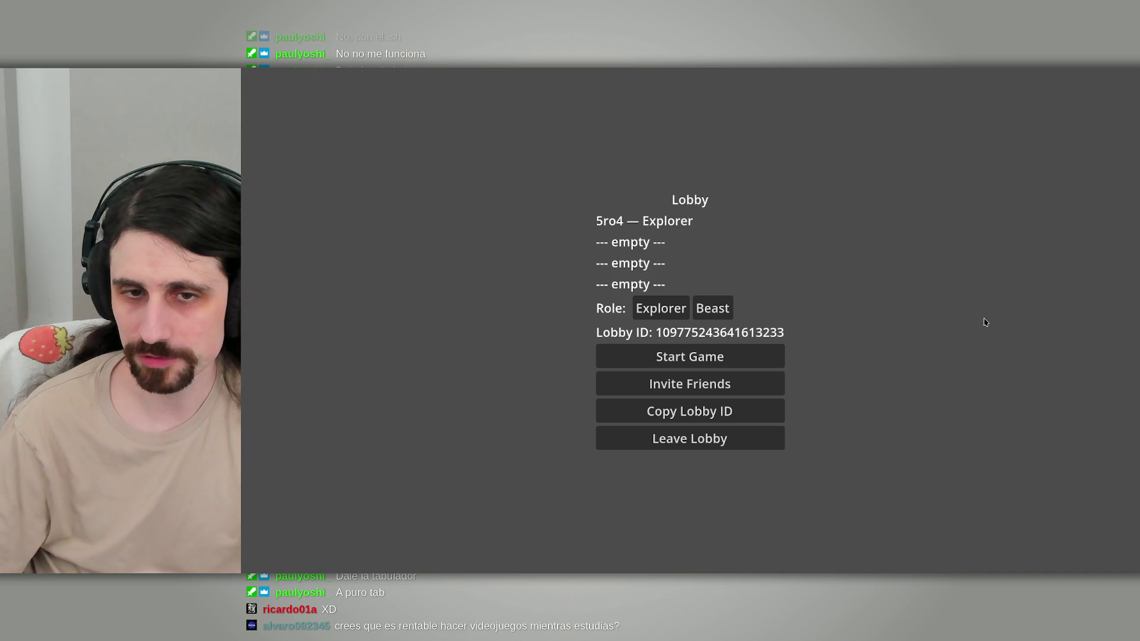
Step: Move past the role buttons to Start Game and begin the forest match once the Beast joins
key(Tab)
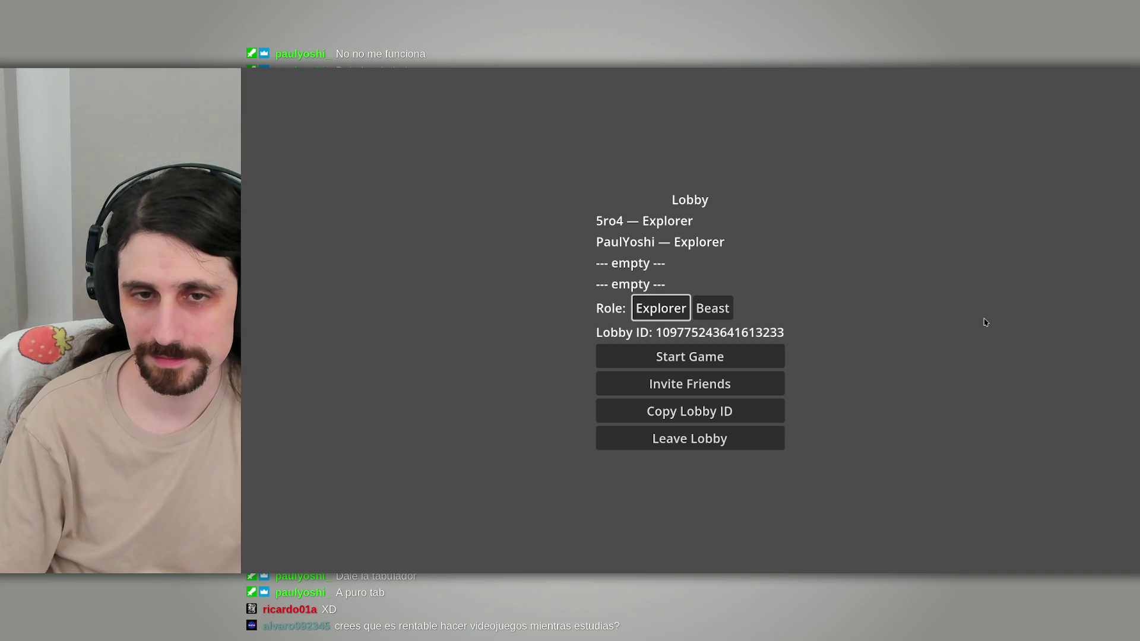
key(Tab)
key(Tab)
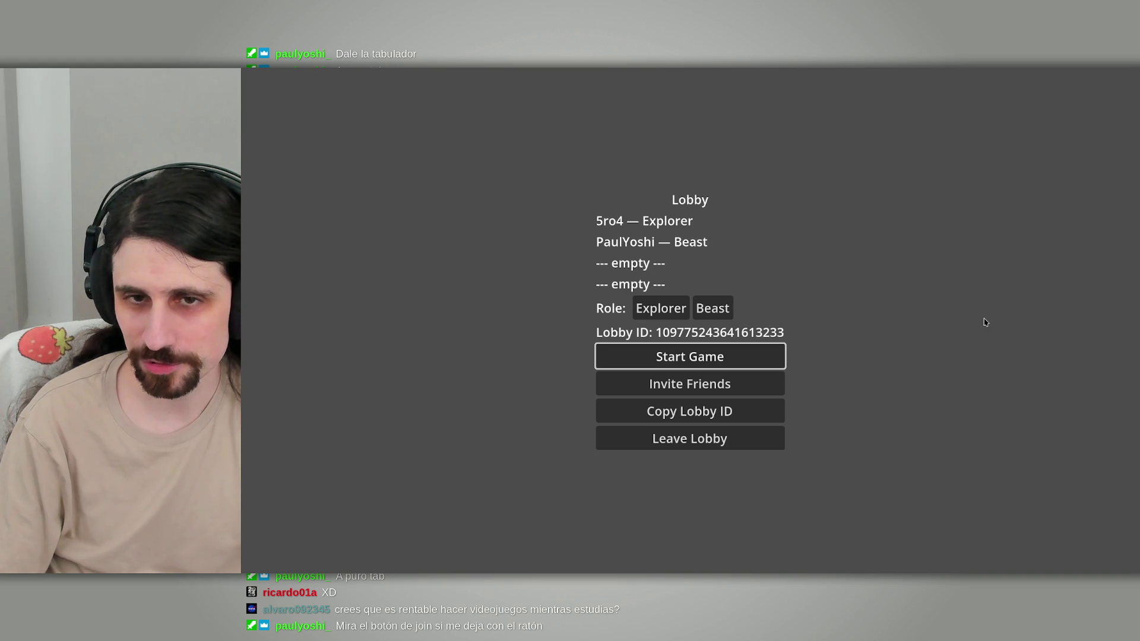
key(Return)
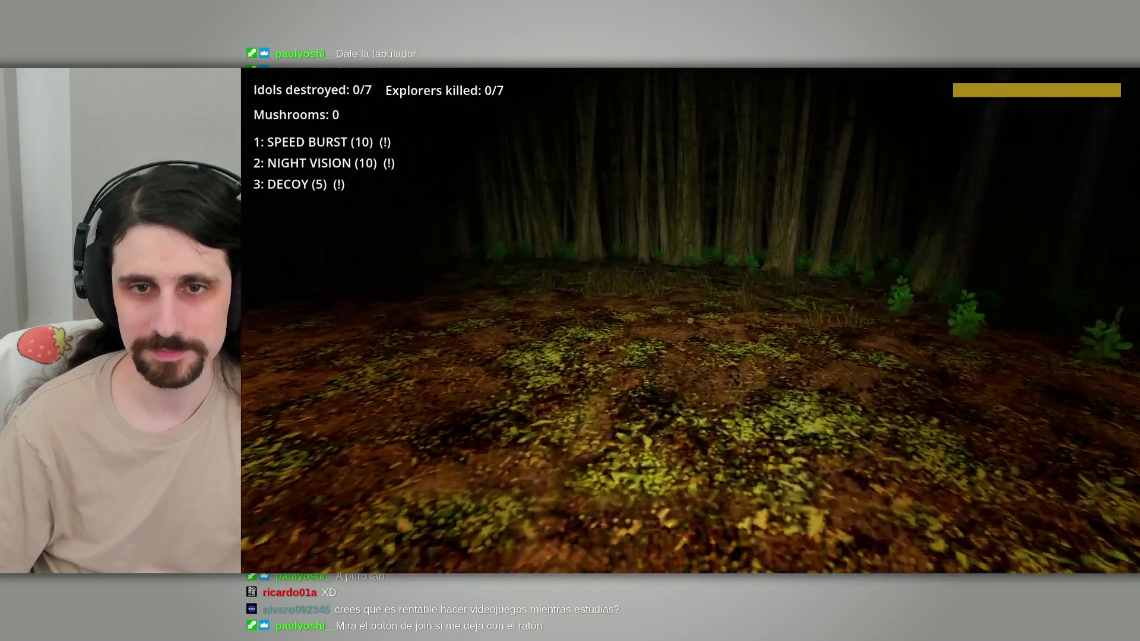
Step: Check the overhead map, walk to the stone idol tower and destroy it
key(Tab)
key(Tab)
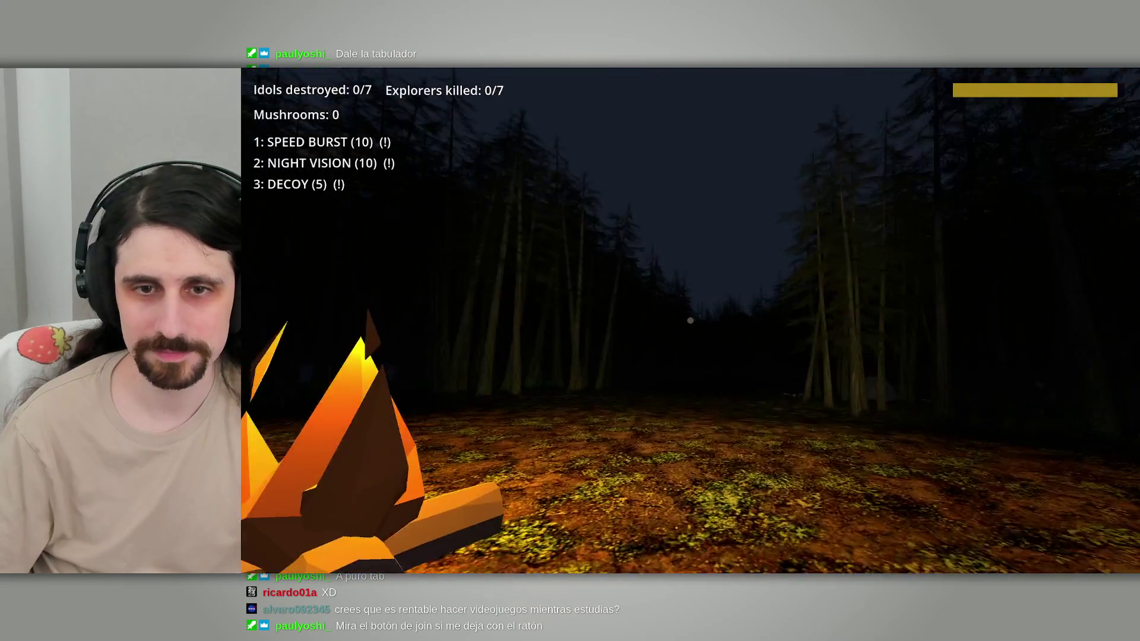
key(Tab)
key(Tab)
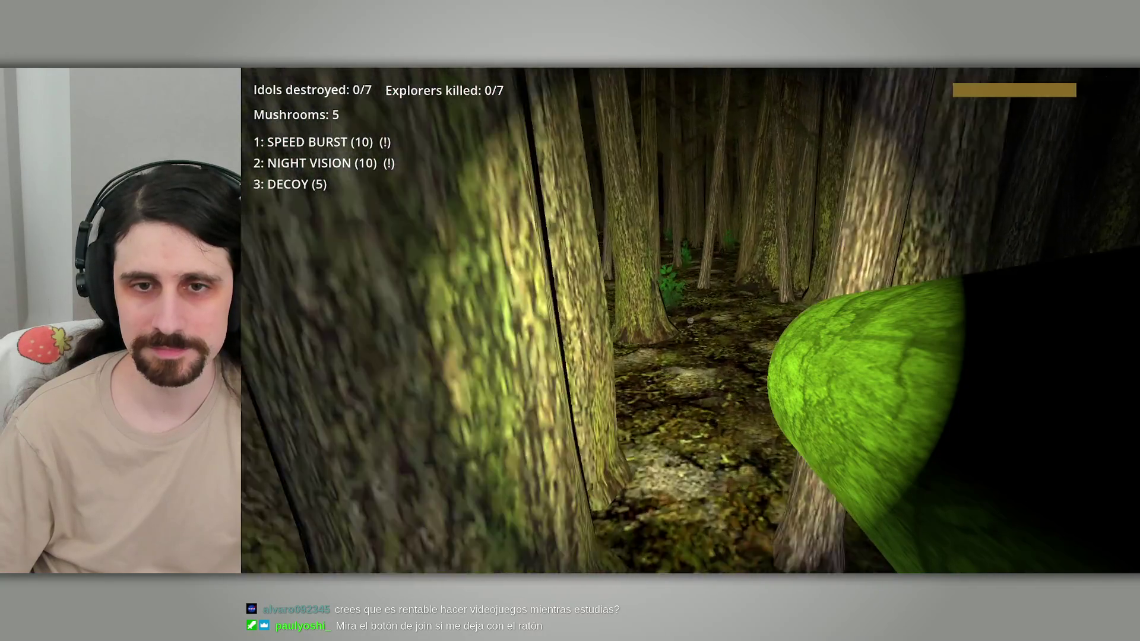
key(w)
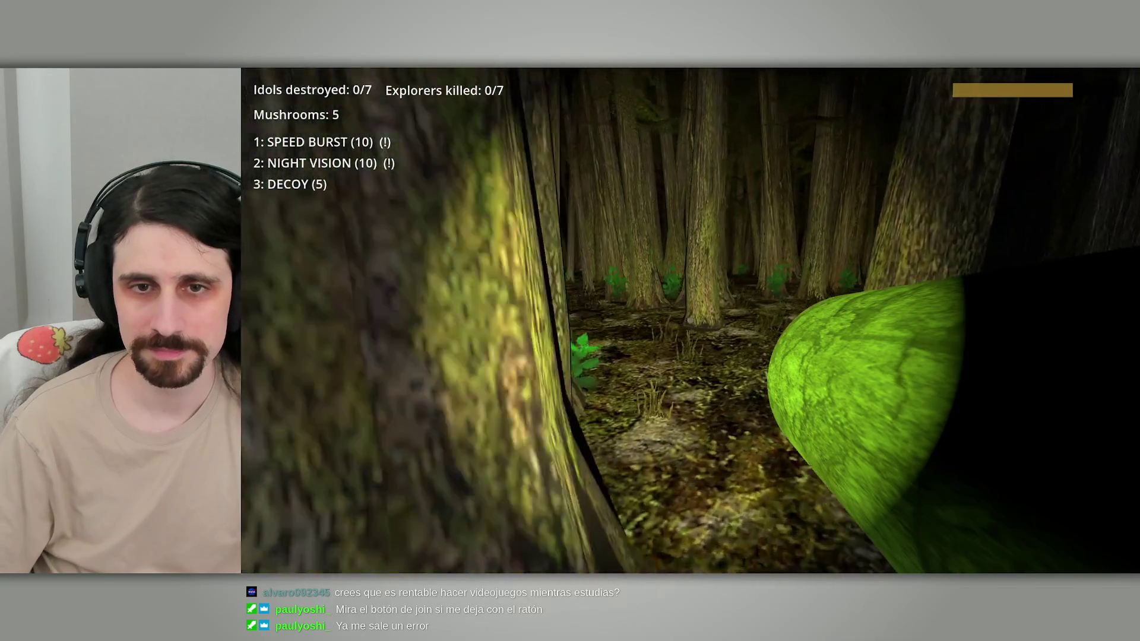
key(m)
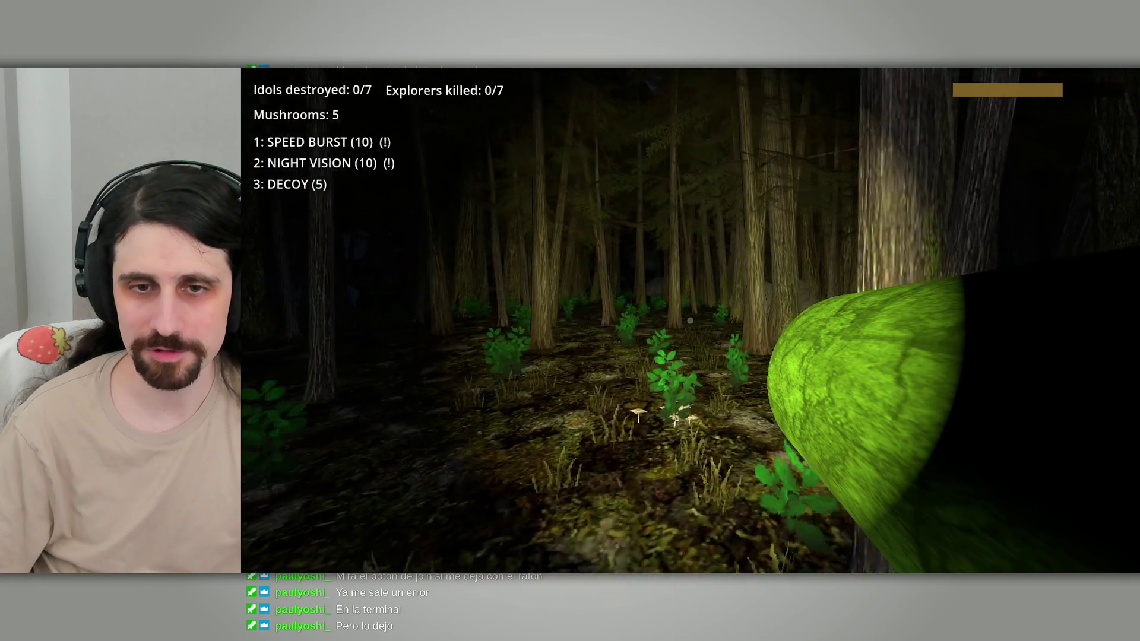
key(m)
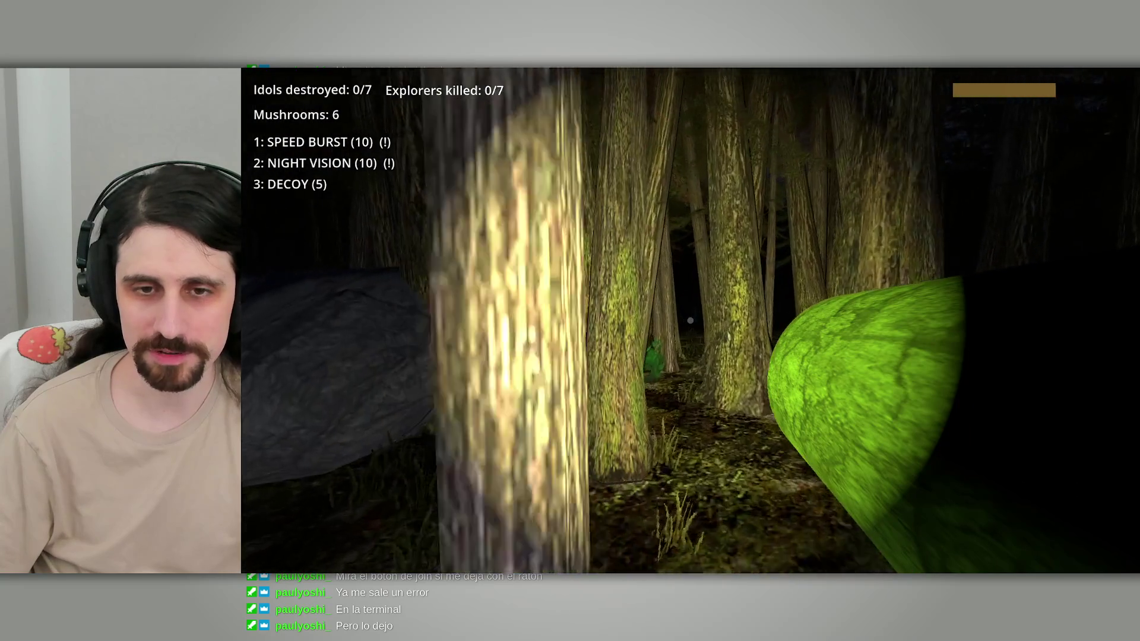
key(w)
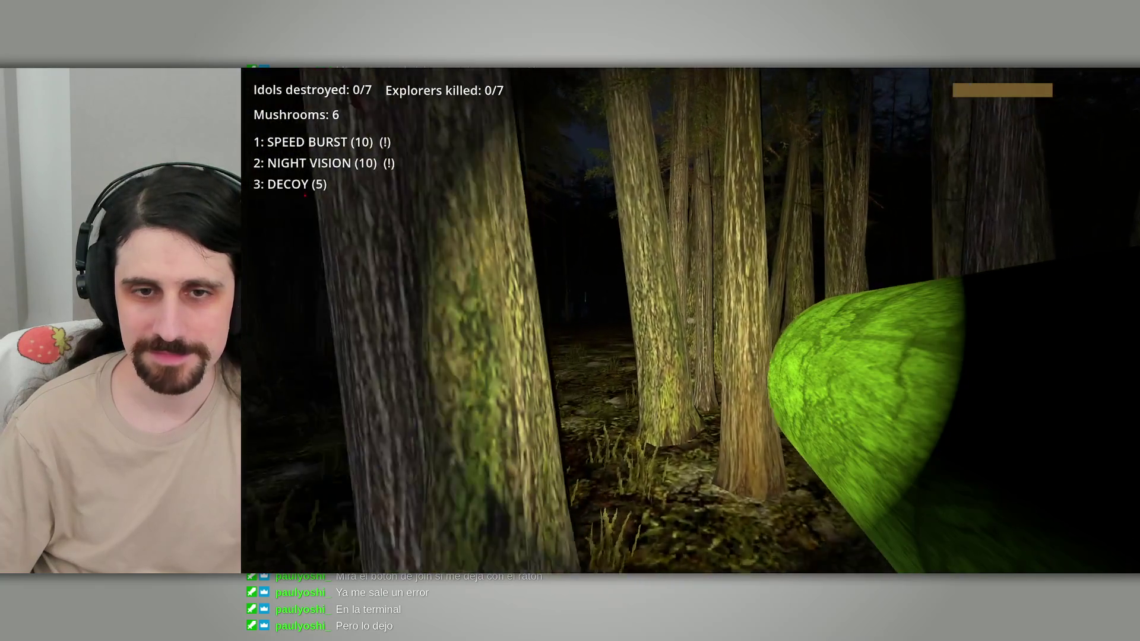
key(w)
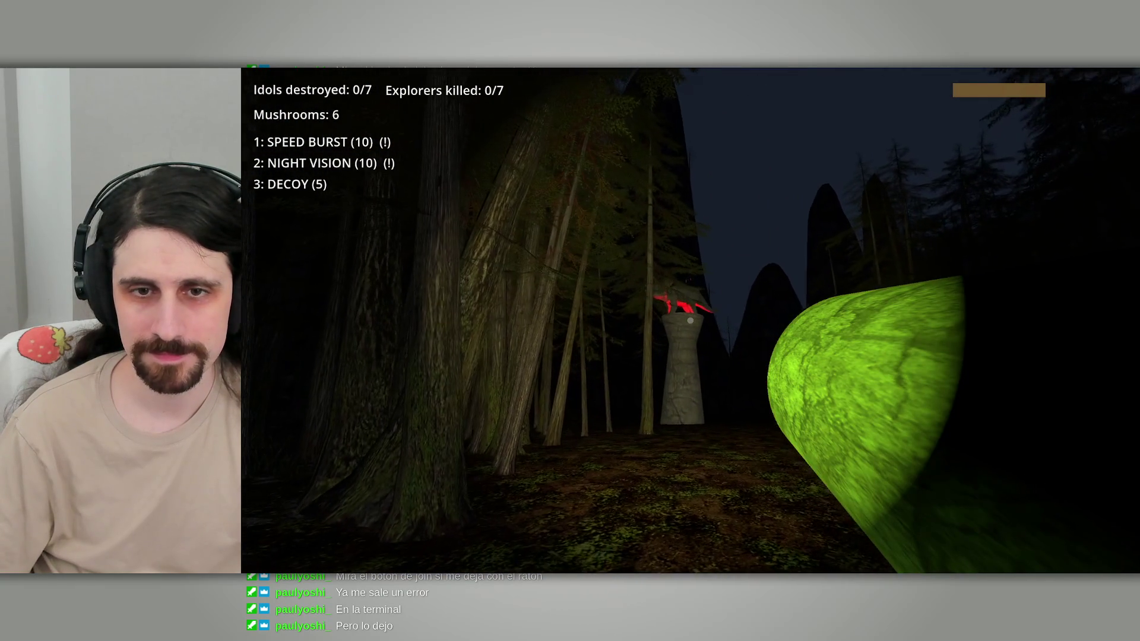
click(690, 321)
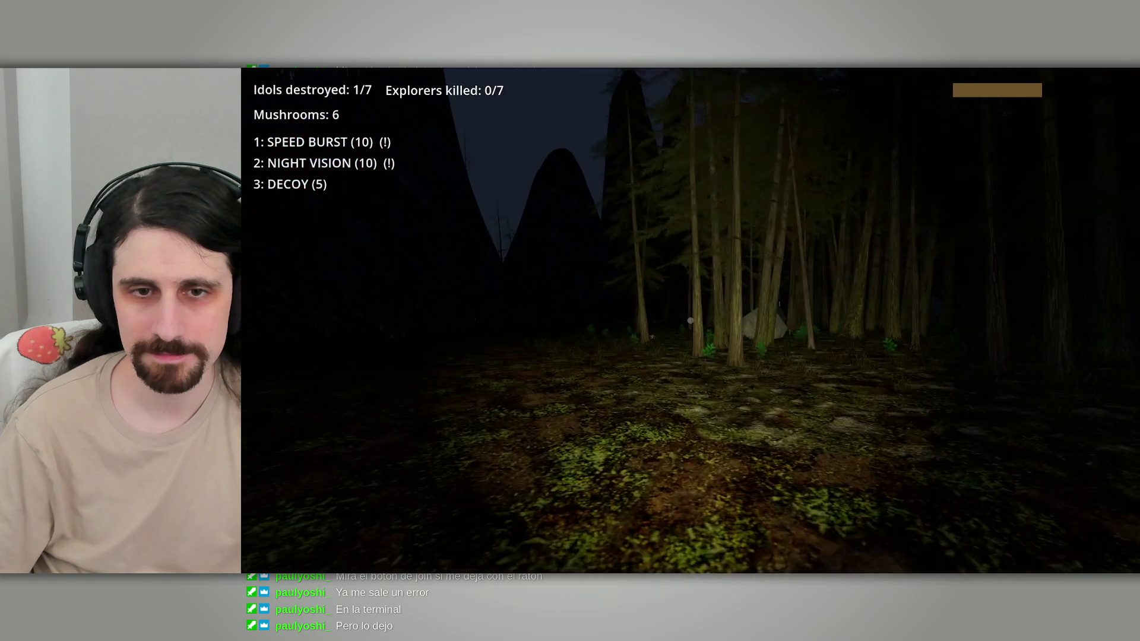
Step: Roam deeper into the forest, collecting mushroom patches along the way
key(w)
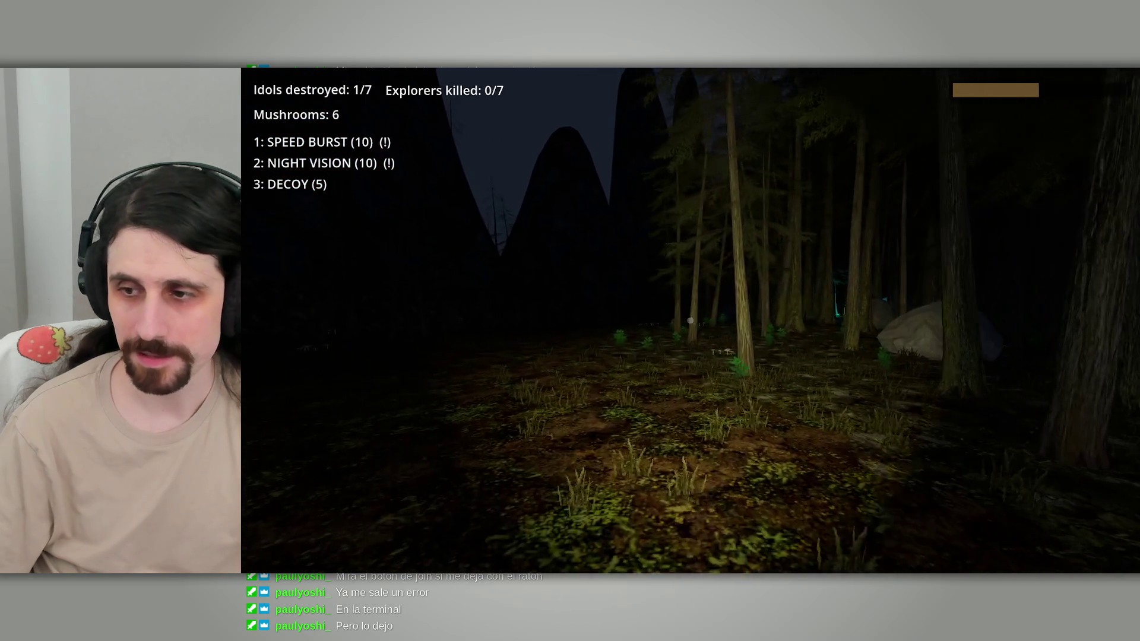
key(w)
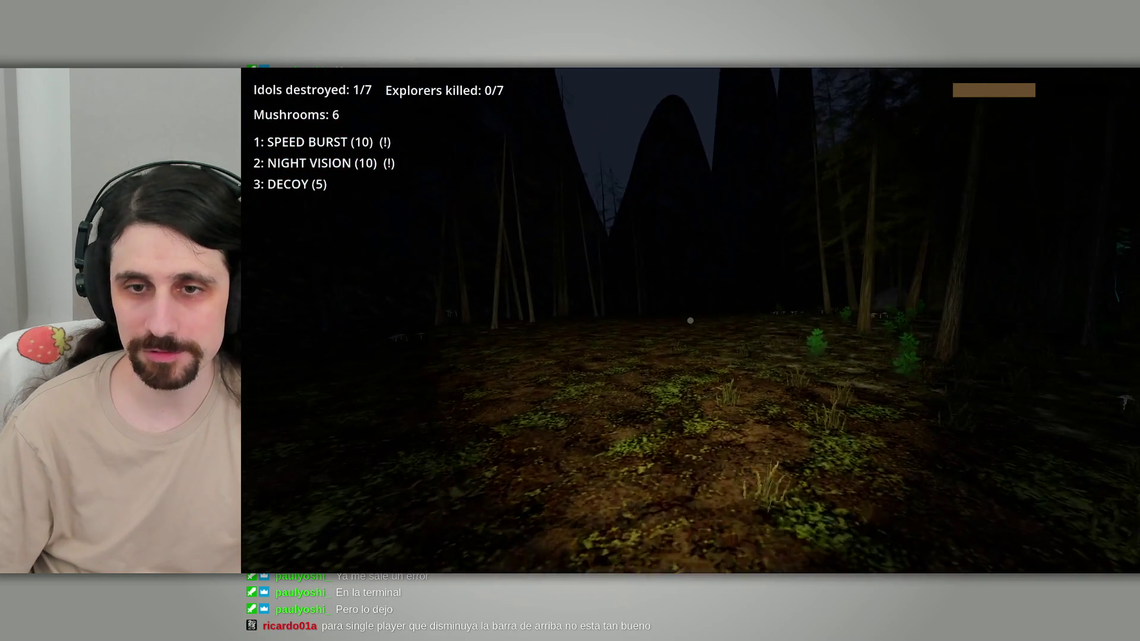
key(w)
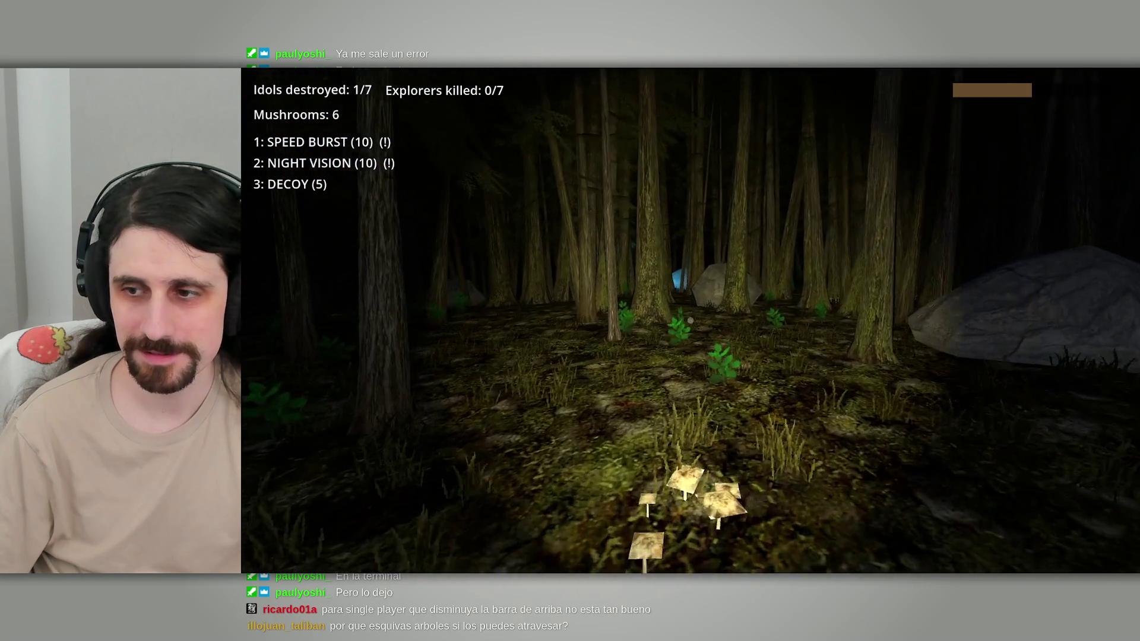
key(w)
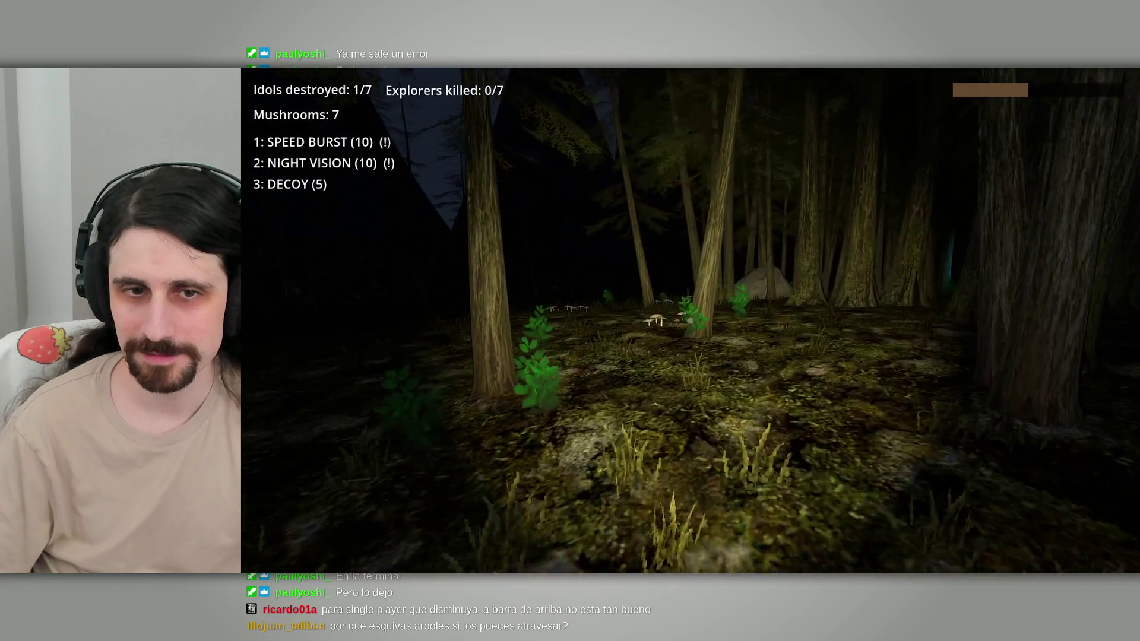
key(w)
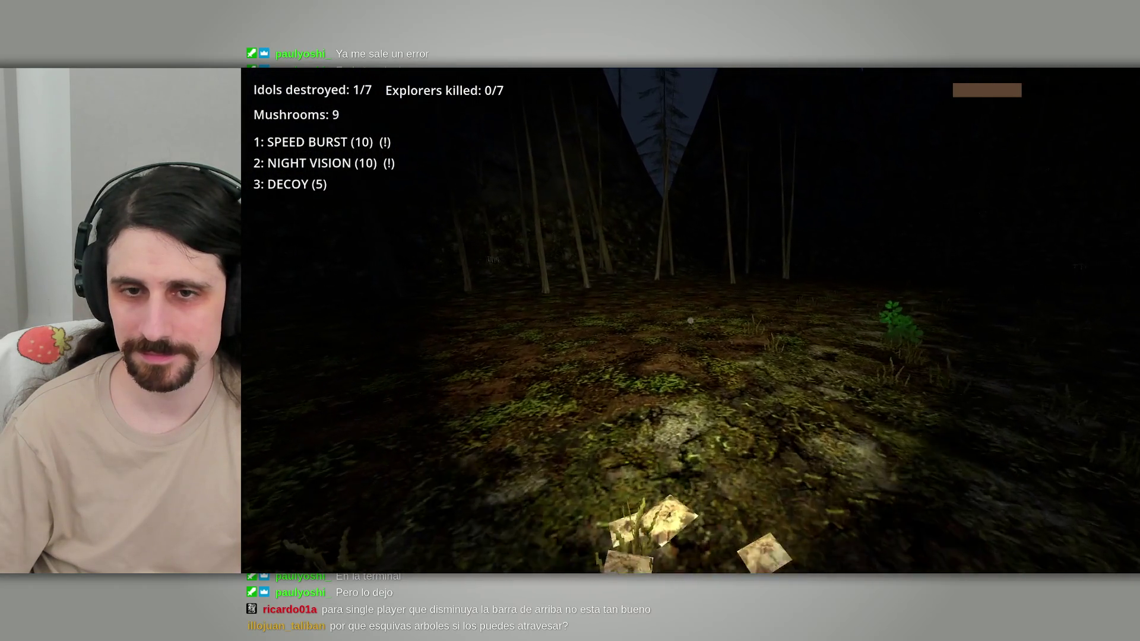
key(w)
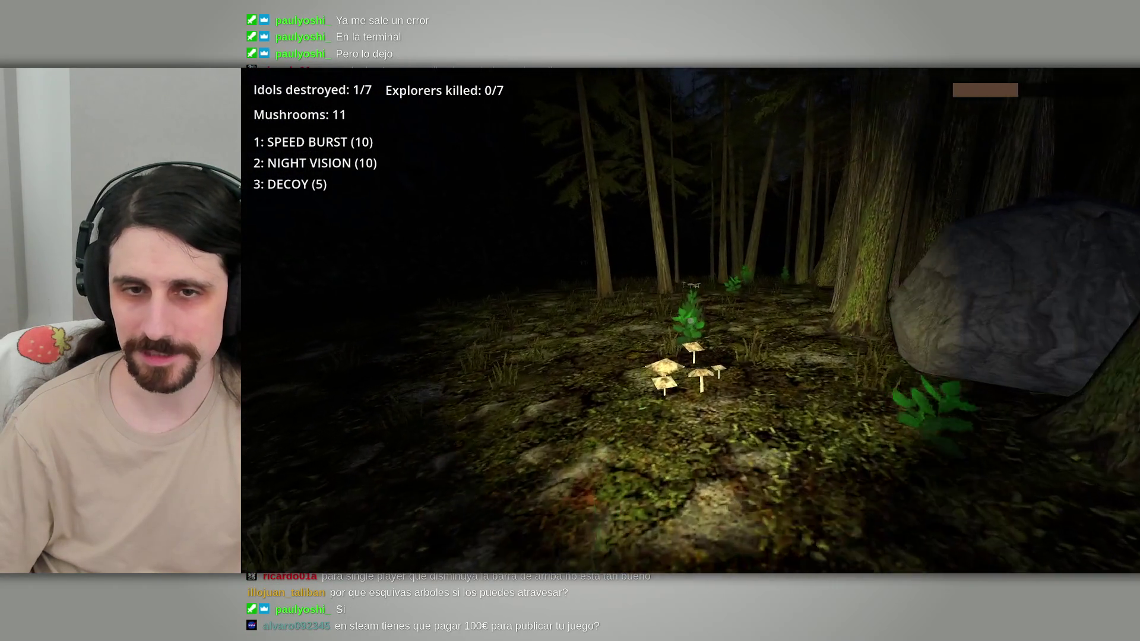
key(w)
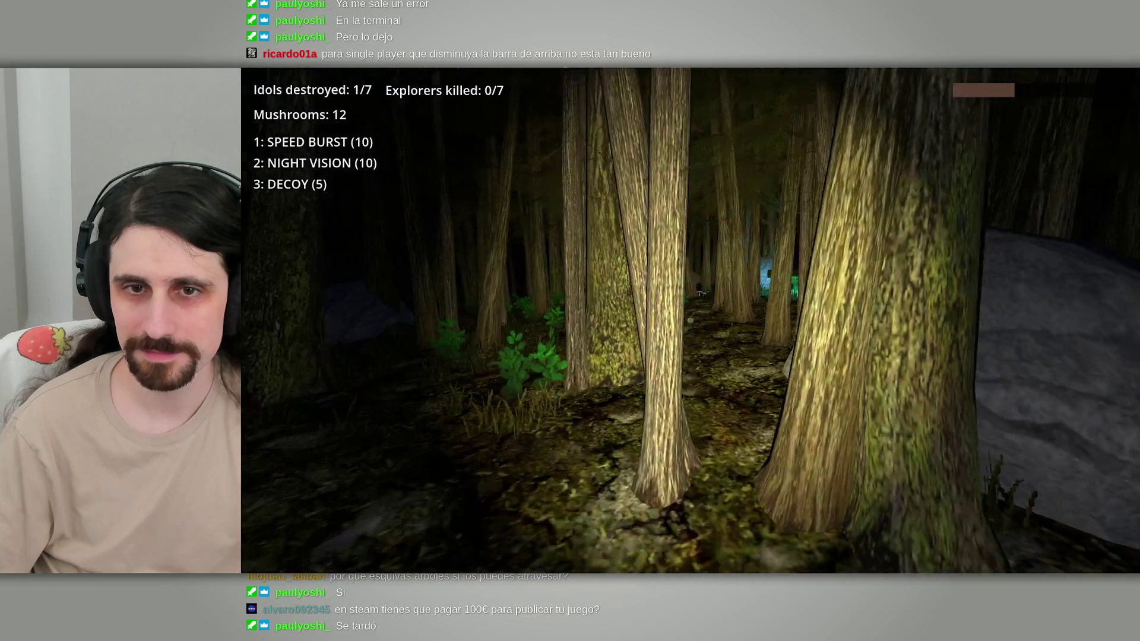
key(w)
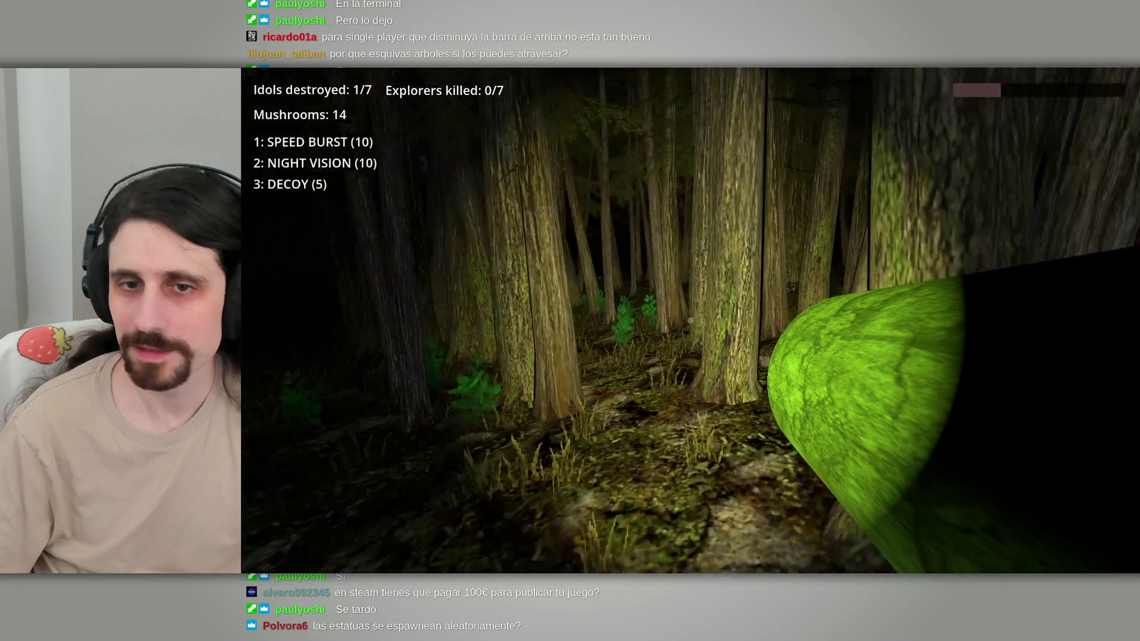
key(w)
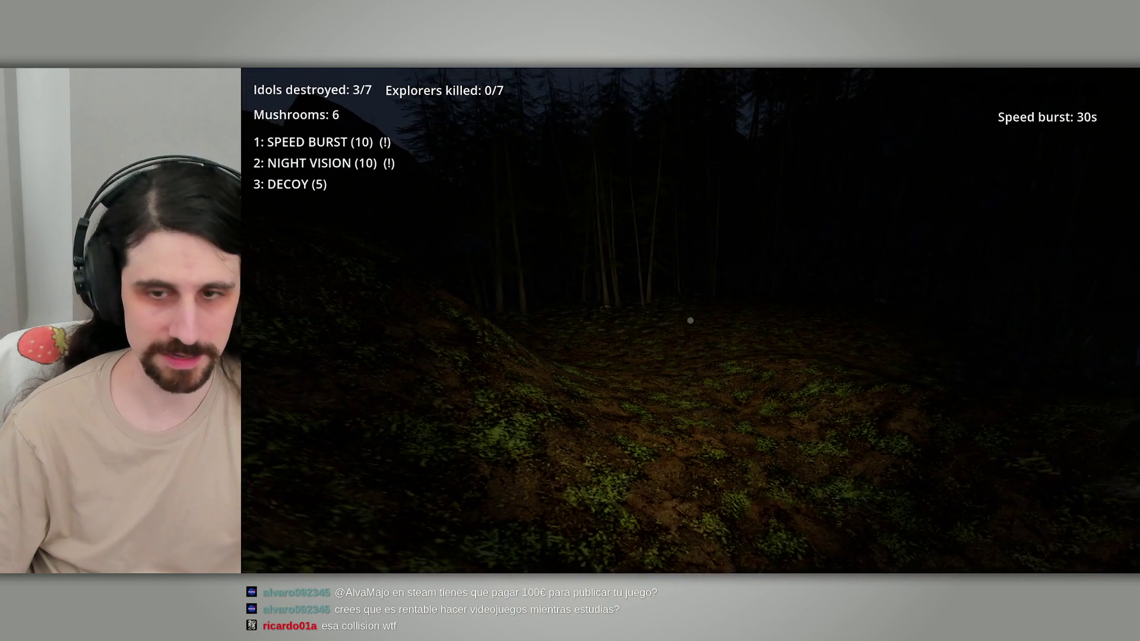
Step: Run along the forest path collecting mushrooms, checking the map for the next idol
key(w)
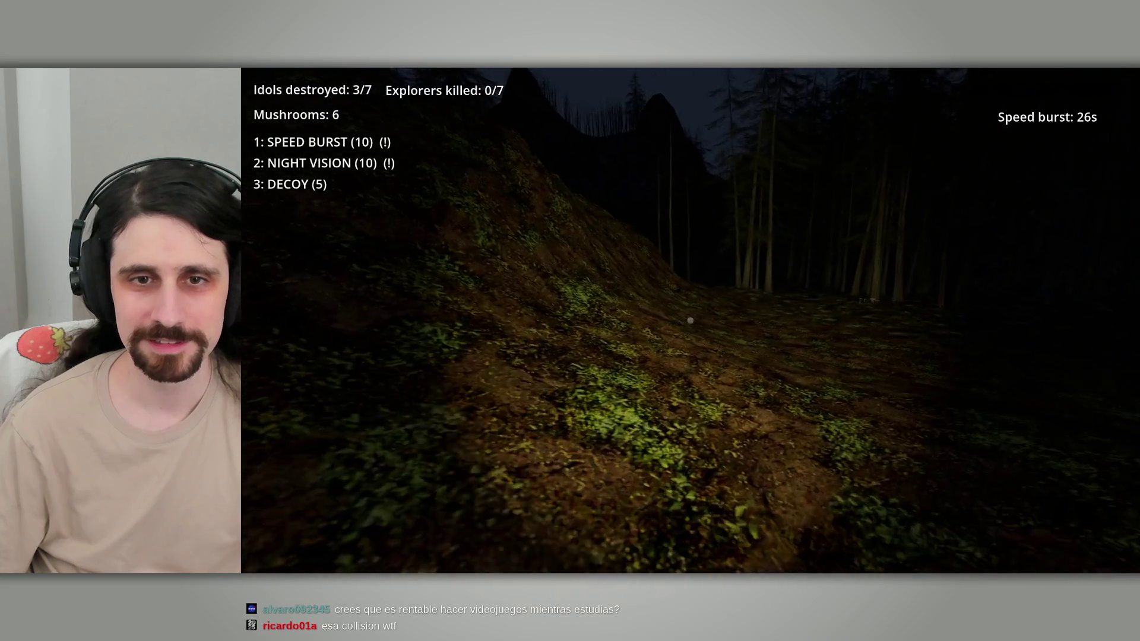
key(w)
key(w)
key(w)
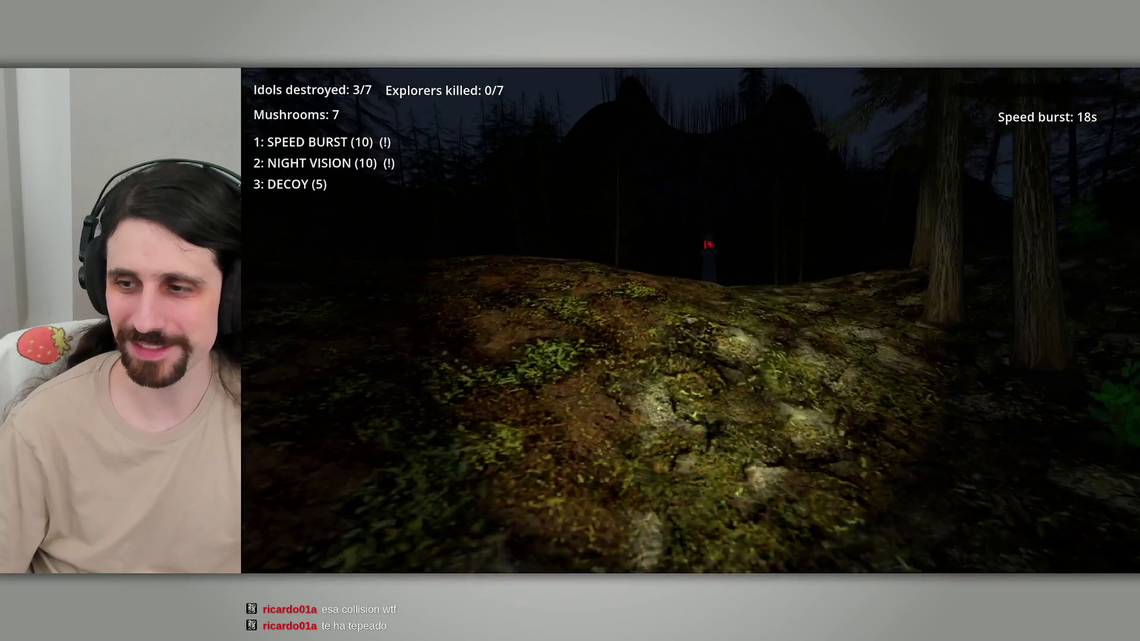
key(m)
key(w)
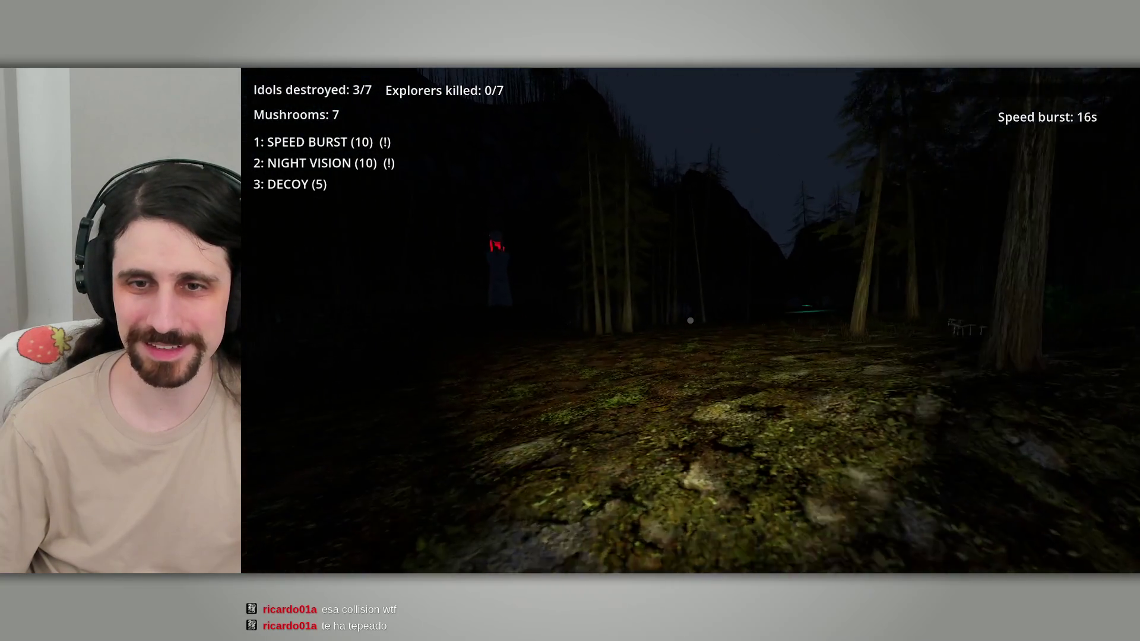
key(w)
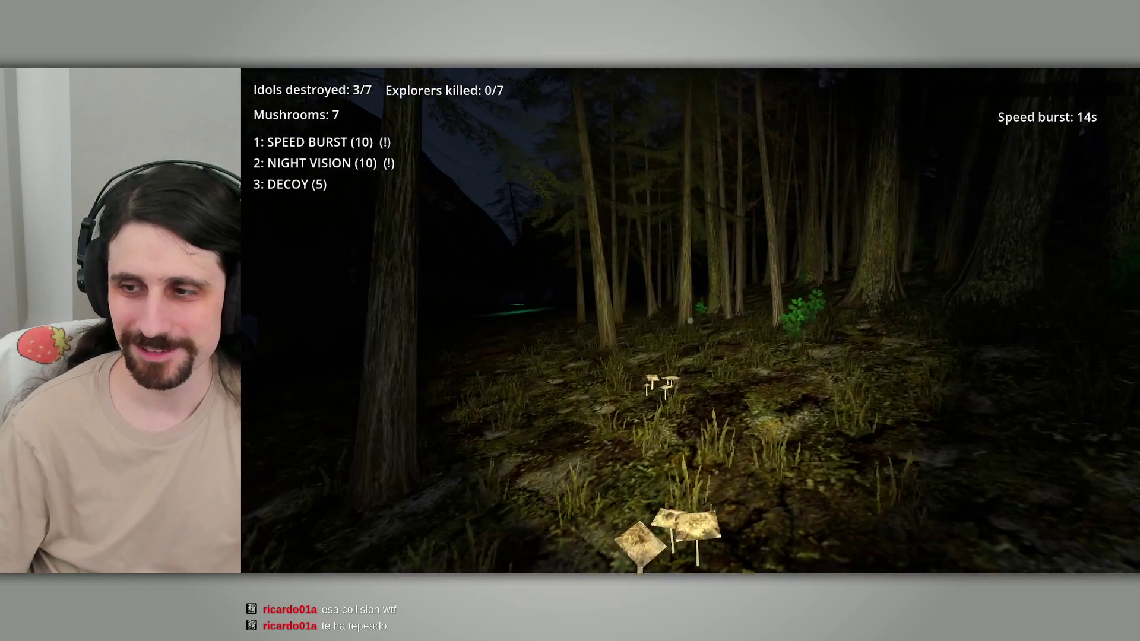
key(w)
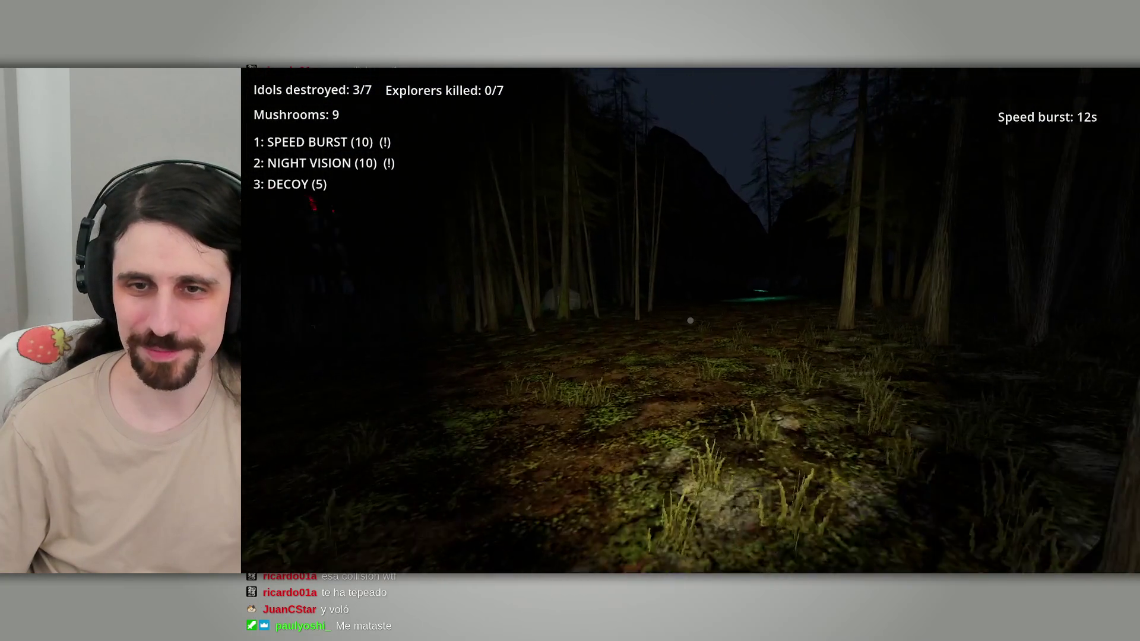
key(w)
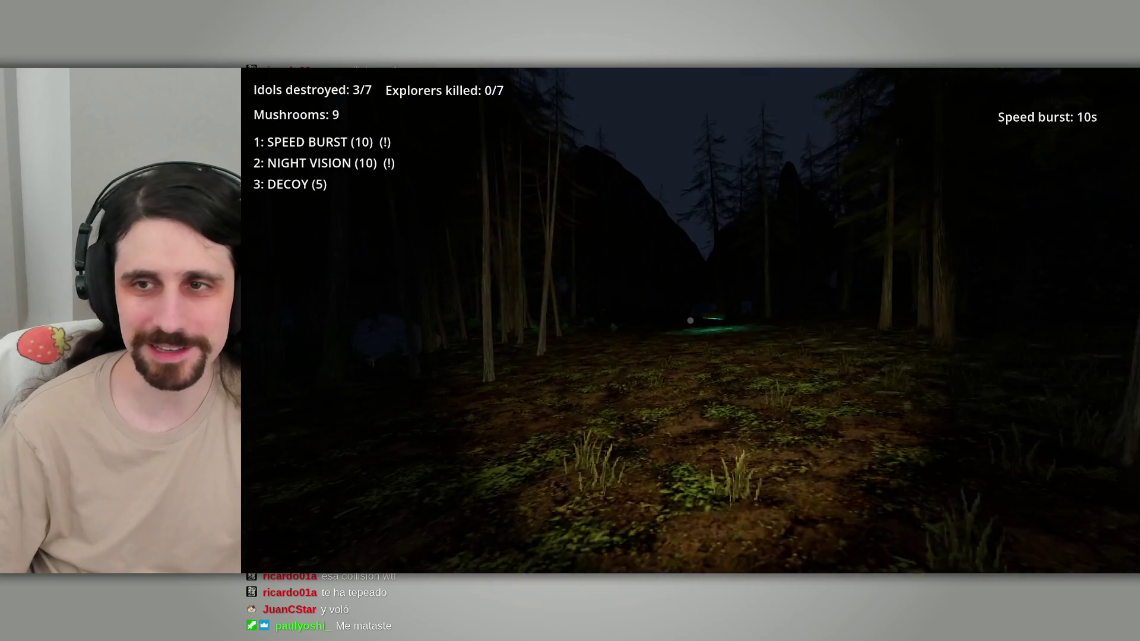
key(w)
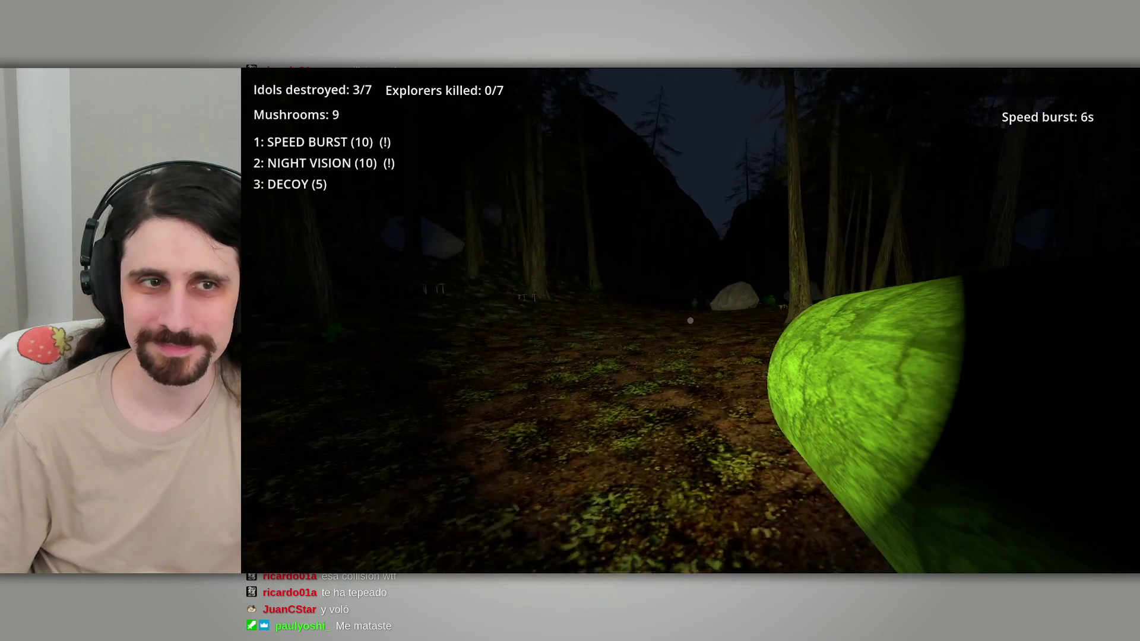
Step: Run through the red-eyed idol for 4/7, then gather mushrooms until the beast kills you
key(w)
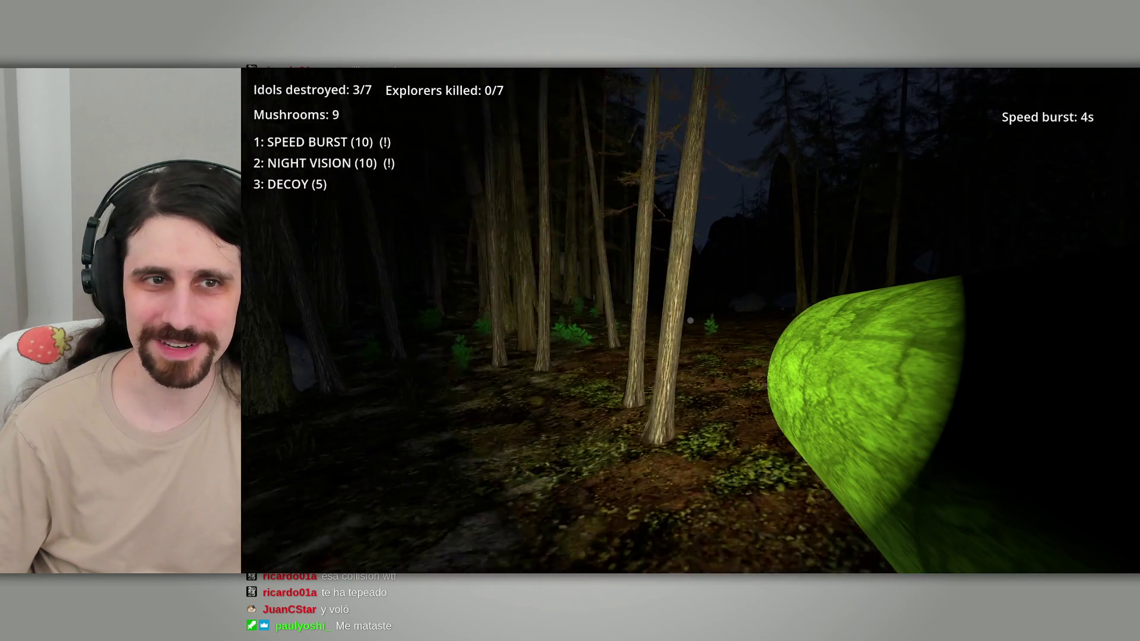
key(w)
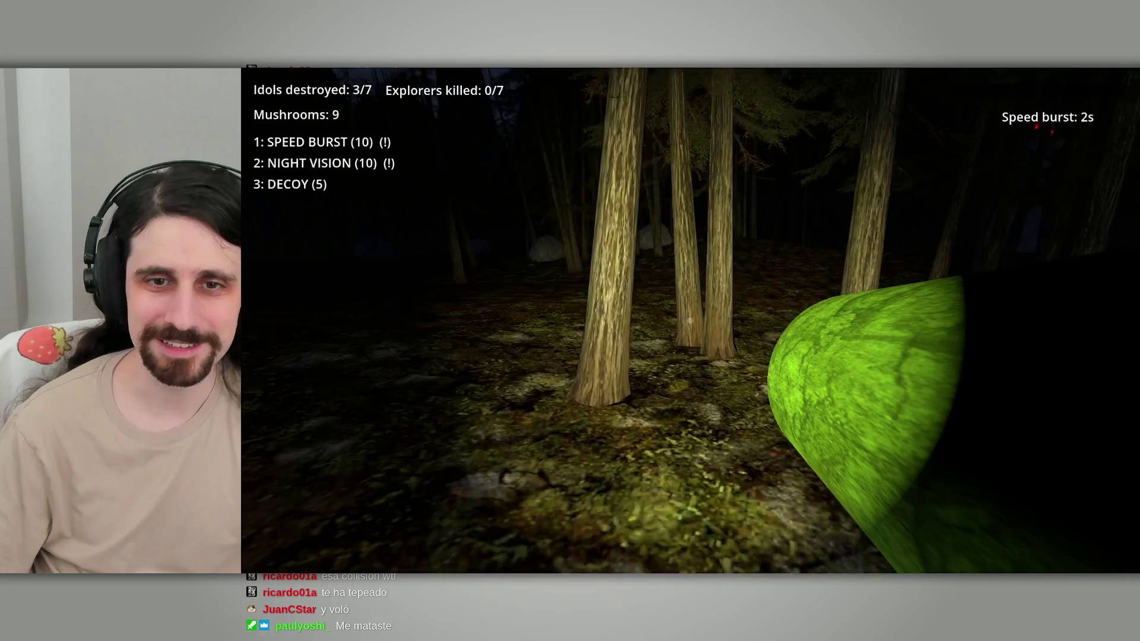
key(w)
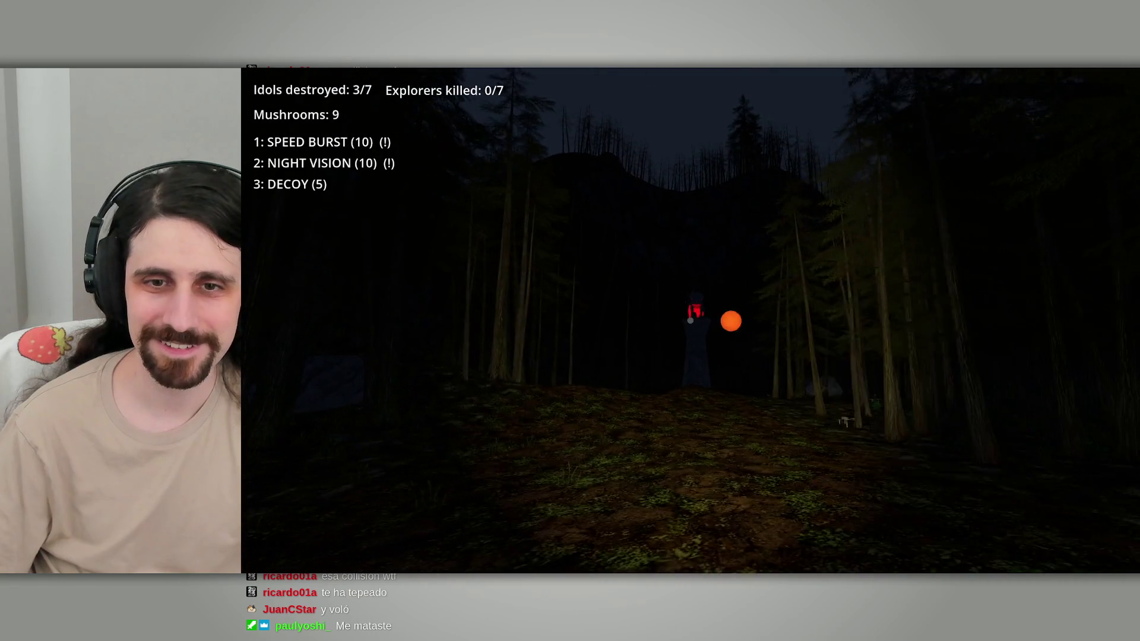
key(w)
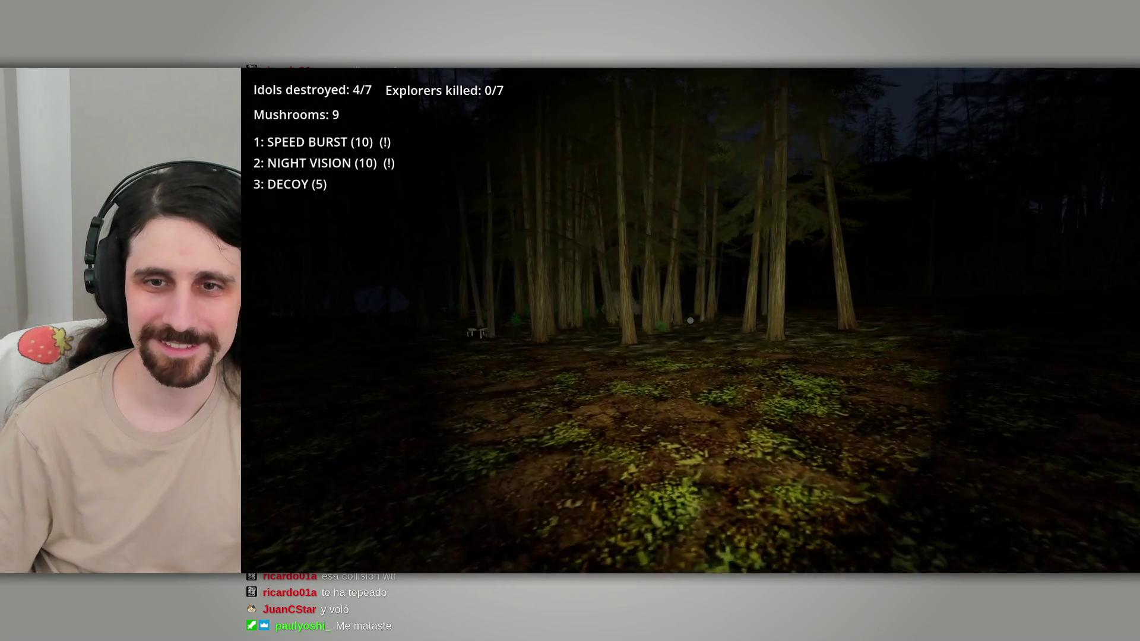
key(w)
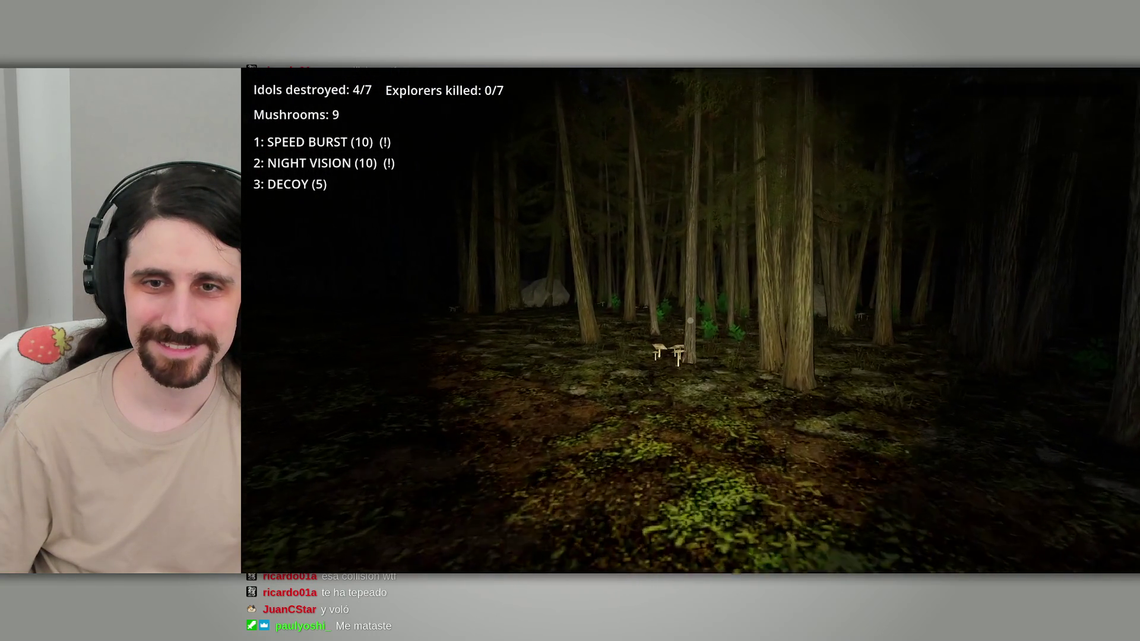
key(w)
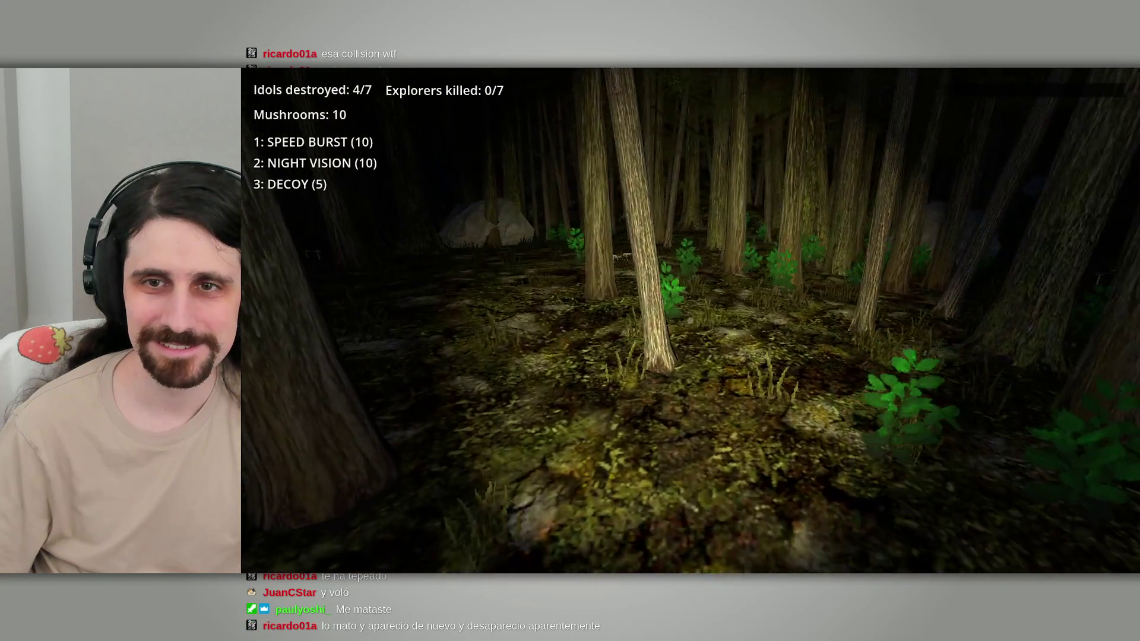
key(w)
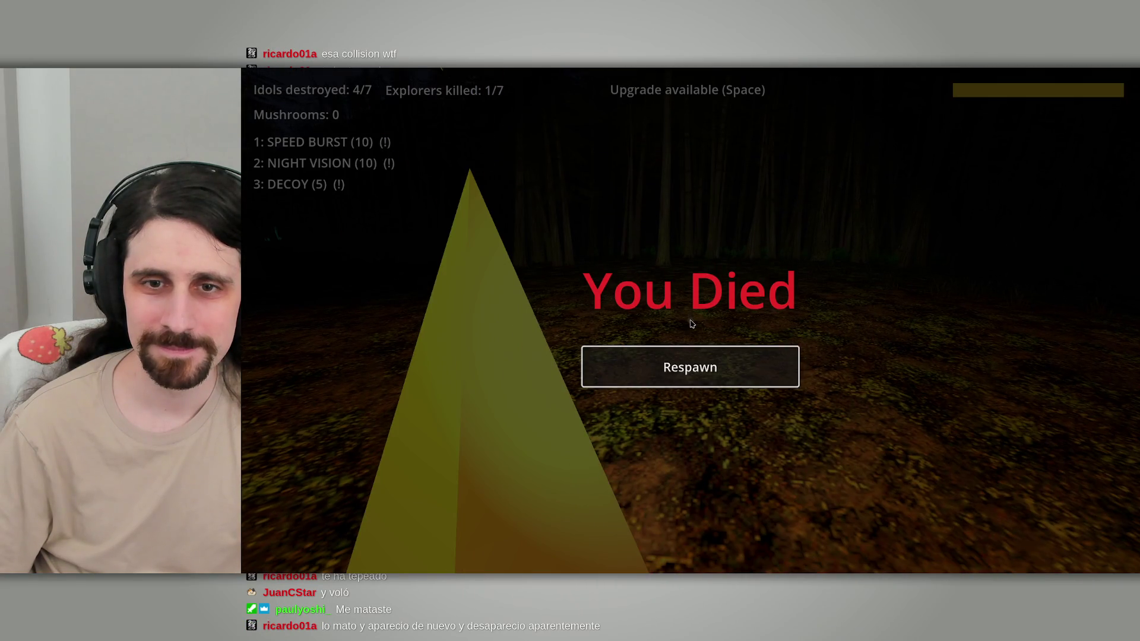
Step: Respawn, pick the Danger Sense upgrade, and check the forest map
click(714, 366)
key(space)
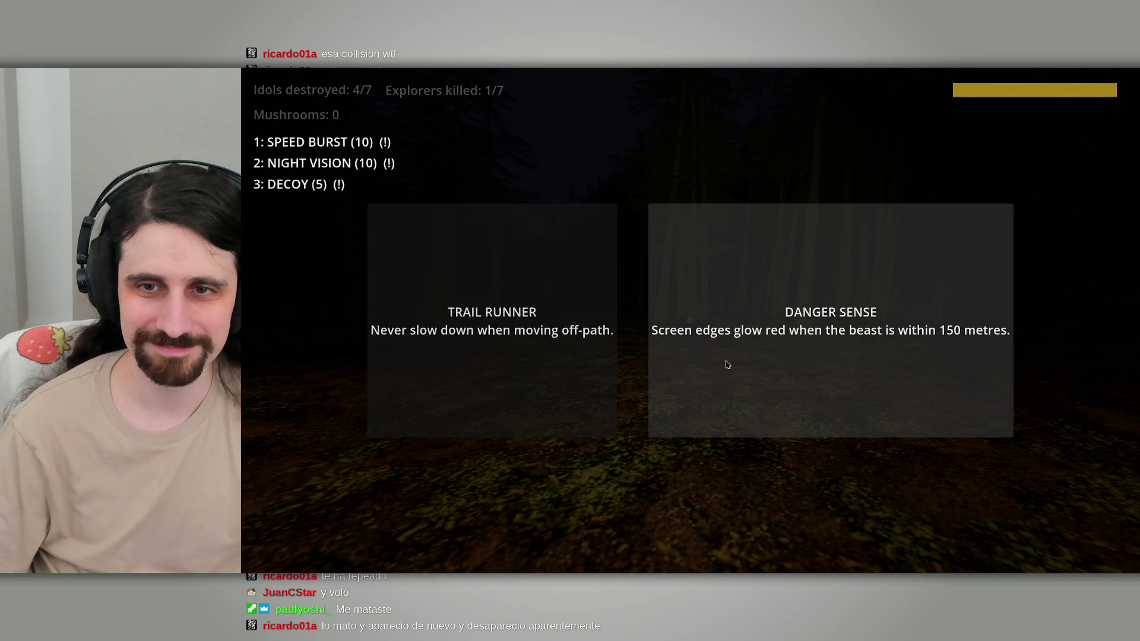
click(757, 368)
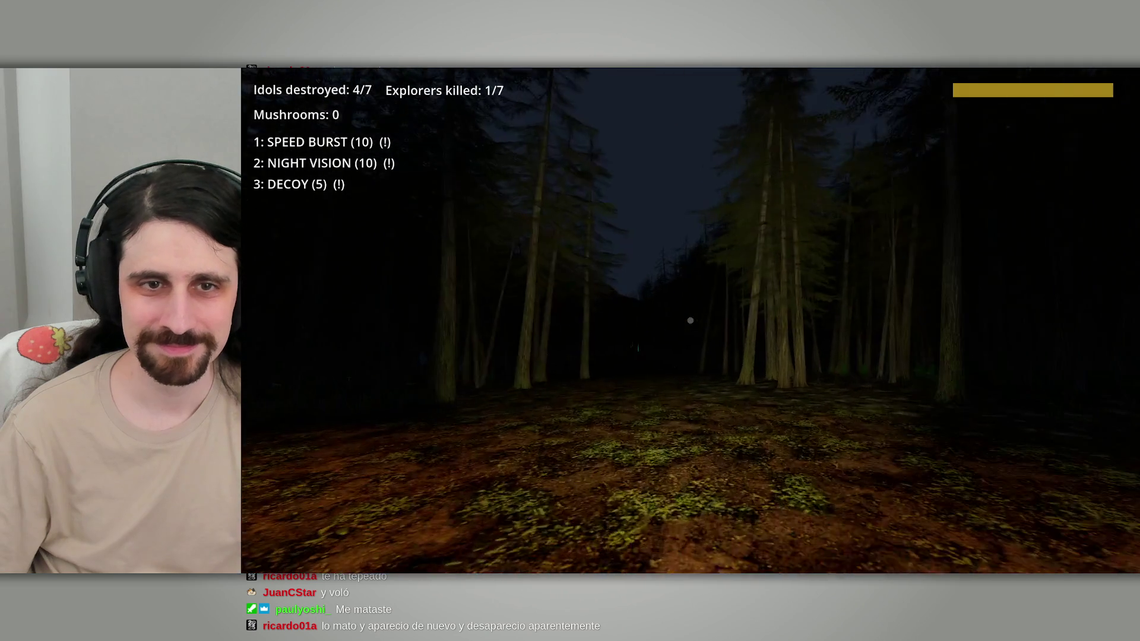
key(m)
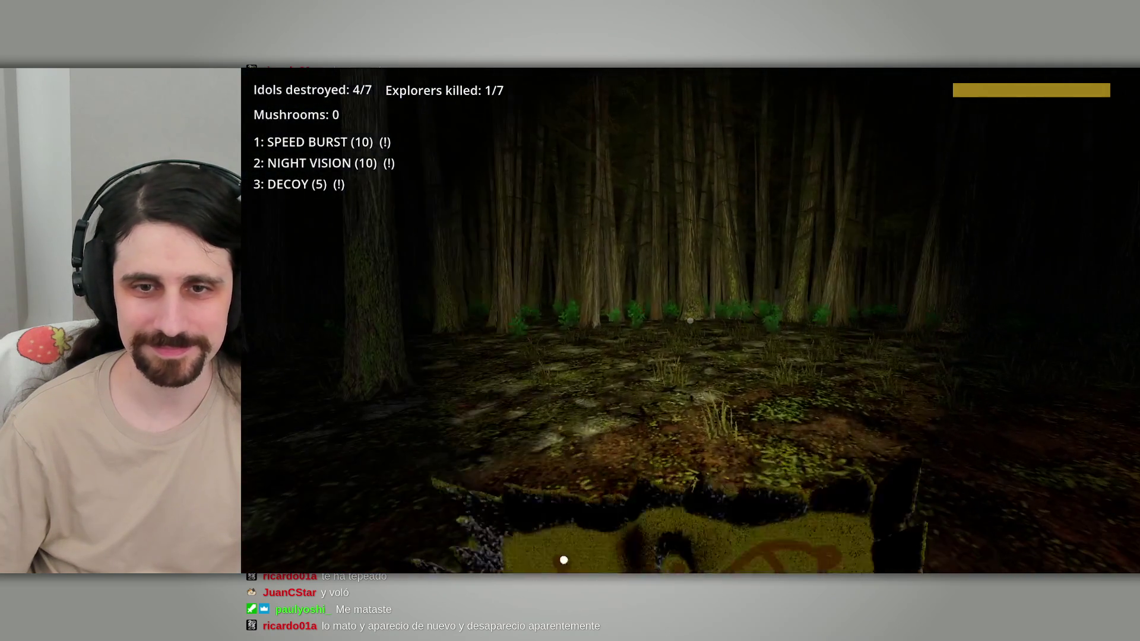
key(m)
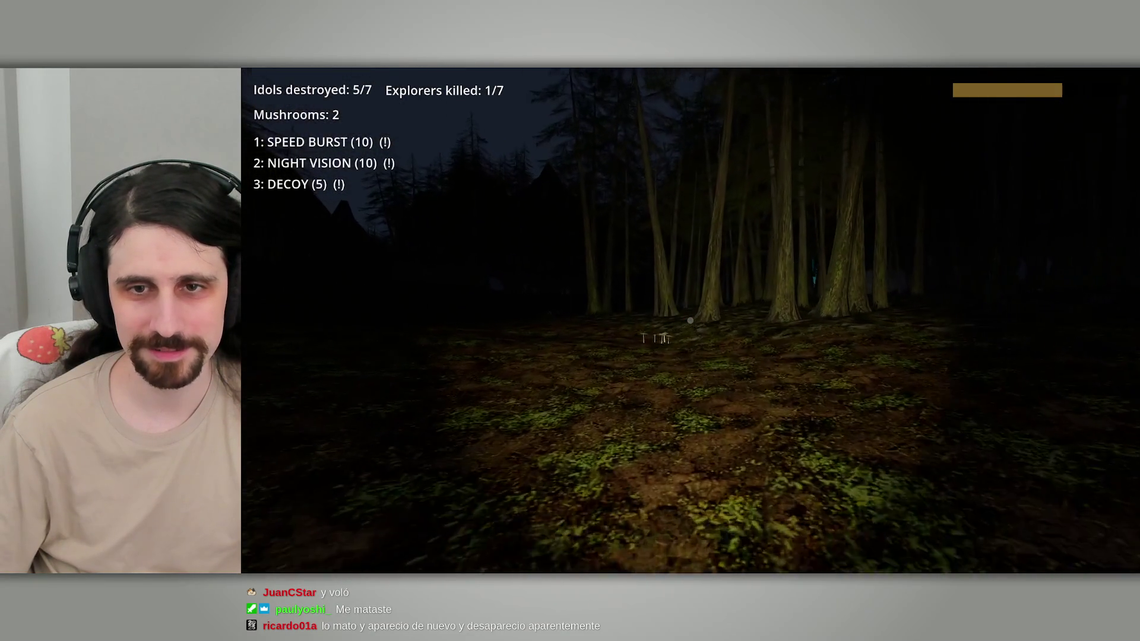
Step: Collect two mushrooms, head past the tents and fallen log, and check the map
key(w)
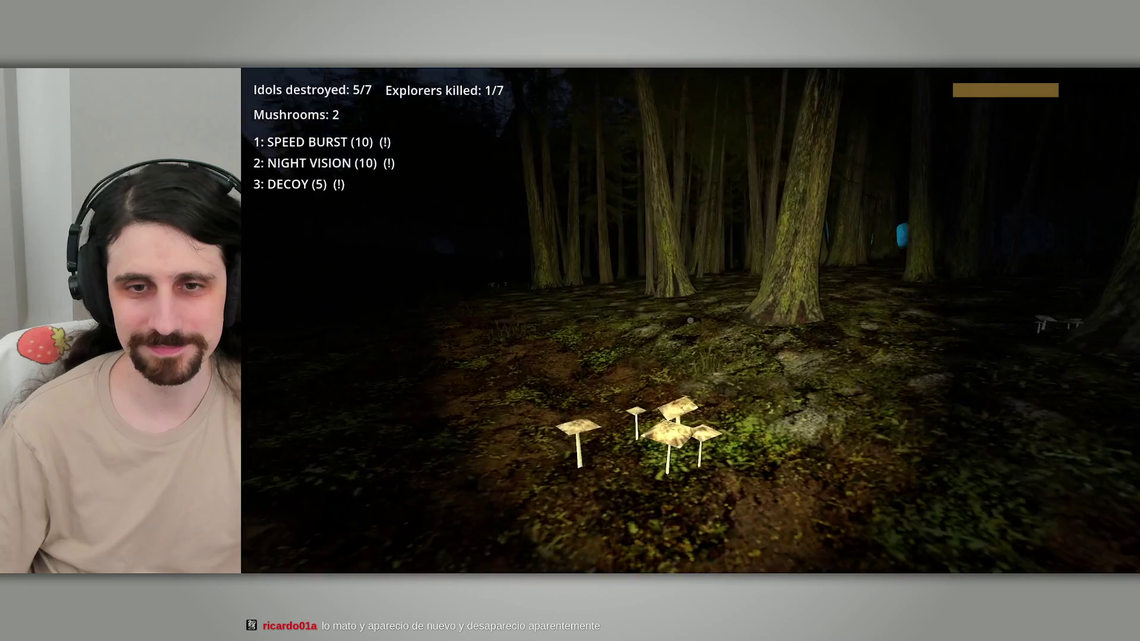
key(w)
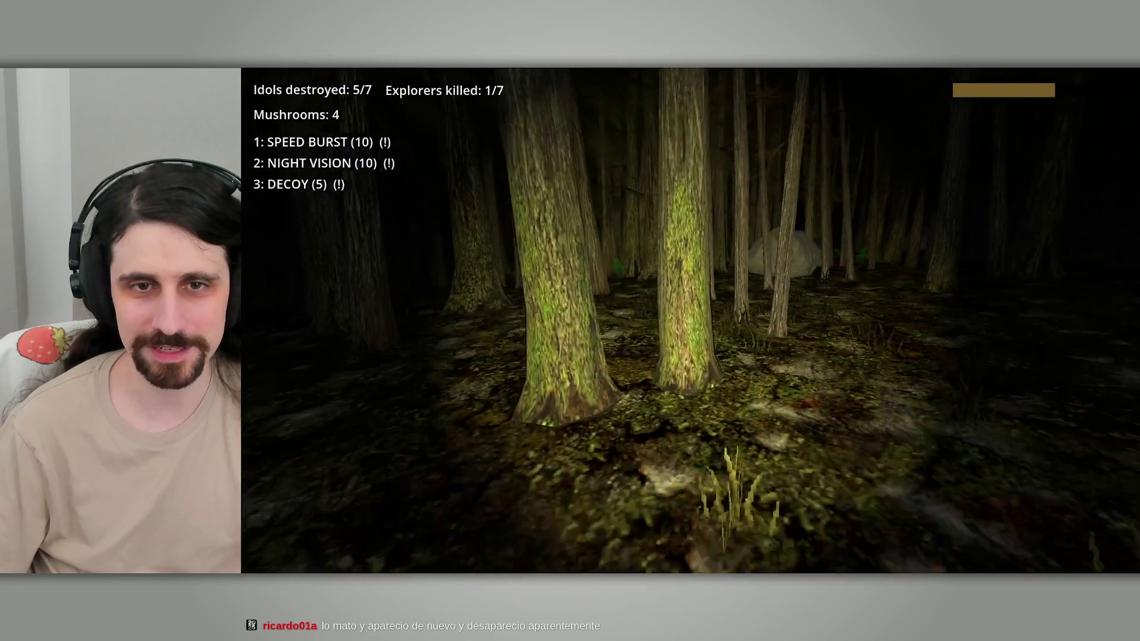
key(w)
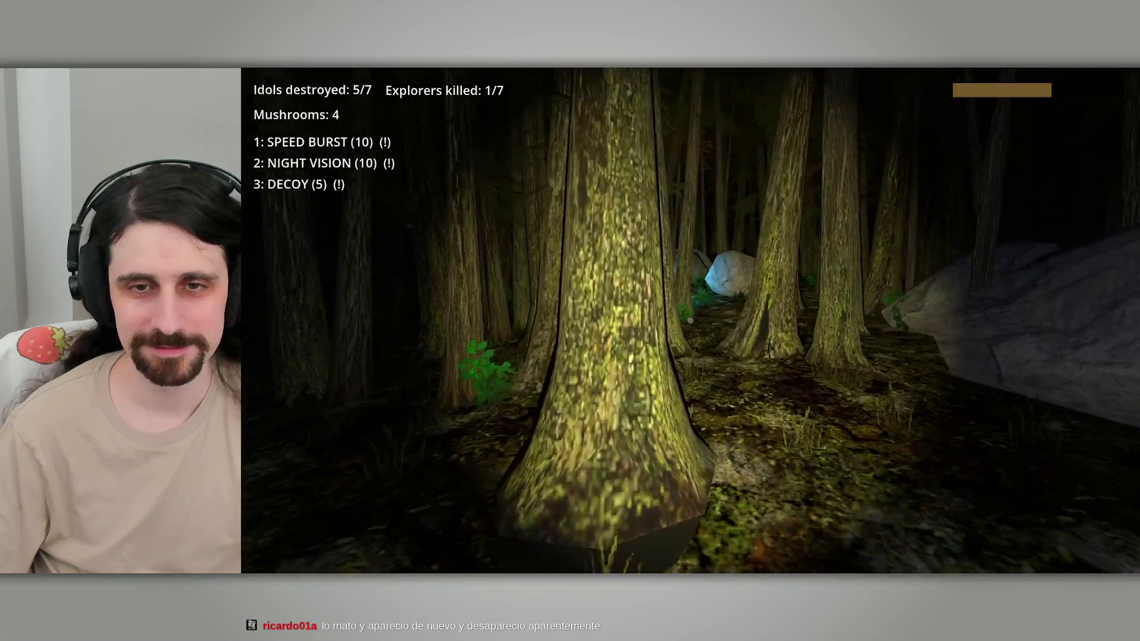
key(w)
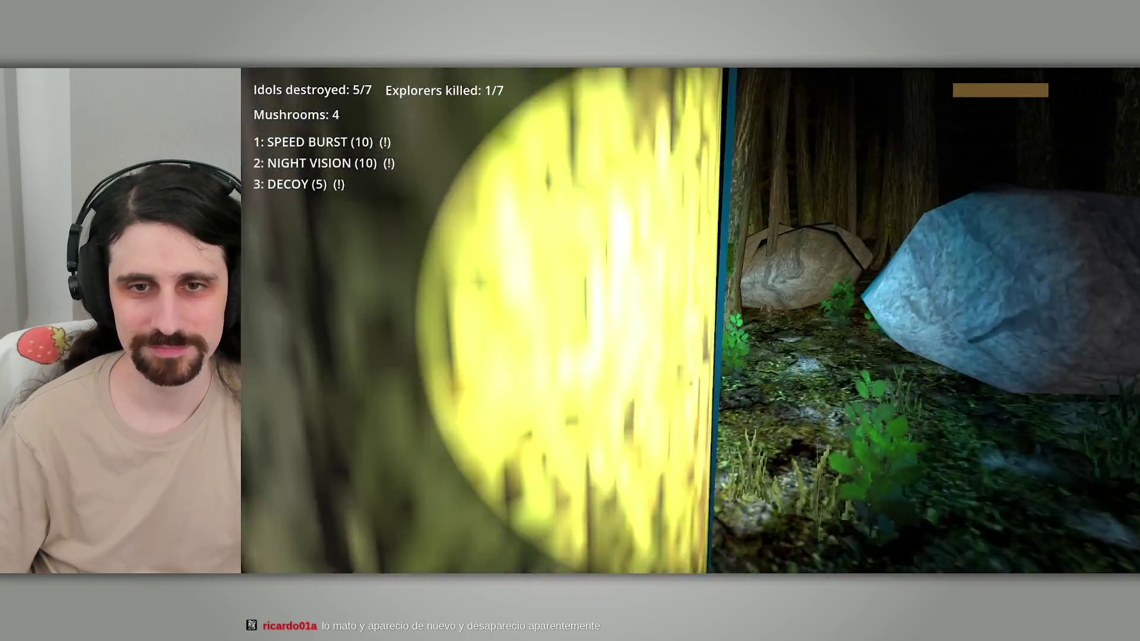
key(w)
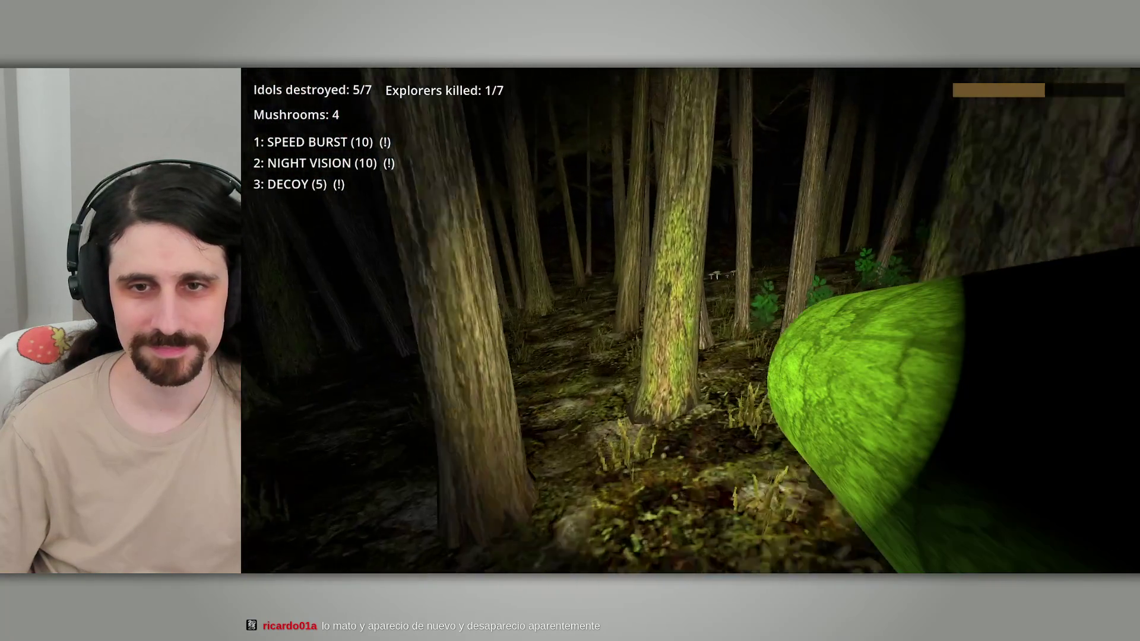
key(w)
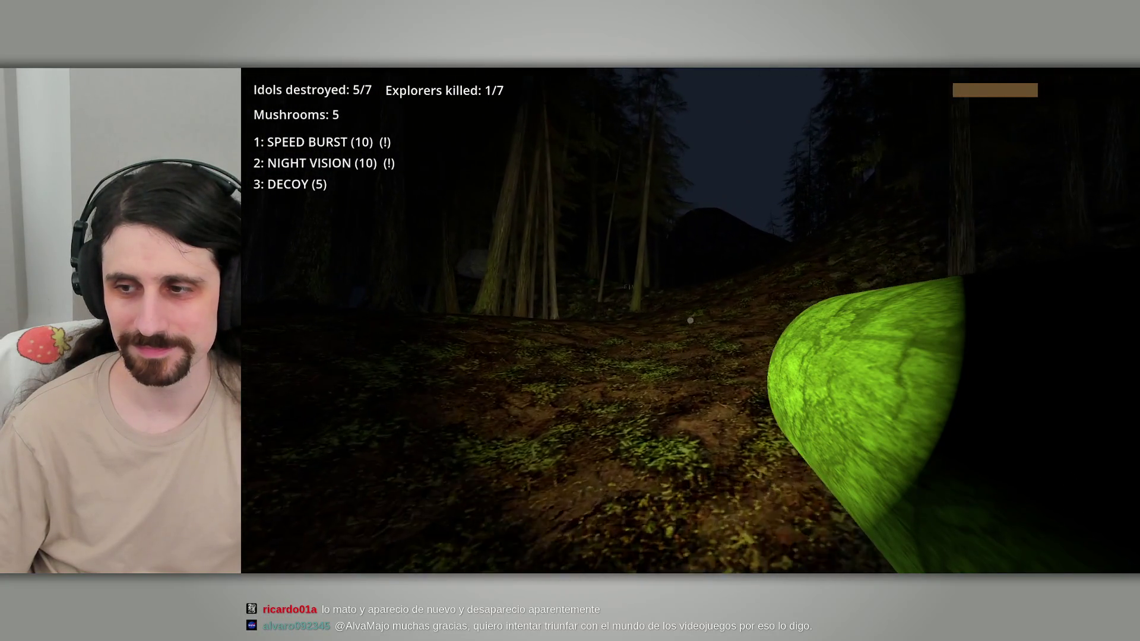
key(m)
key(m)
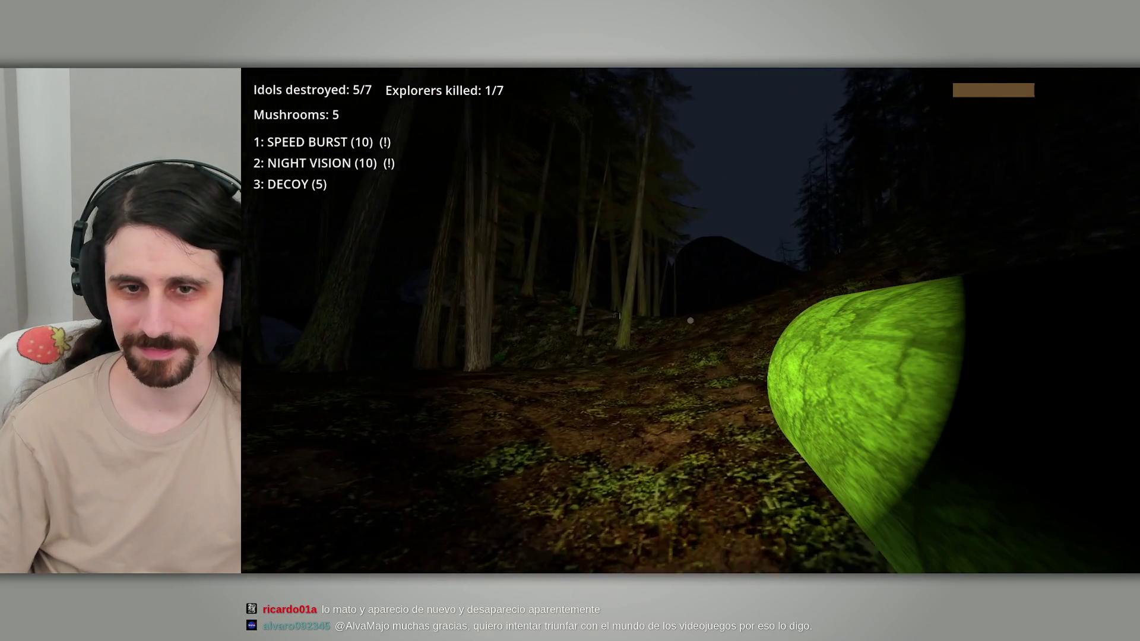
Step: Walk uphill along the forested hillside gathering mushrooms, glancing at the map
key(w)
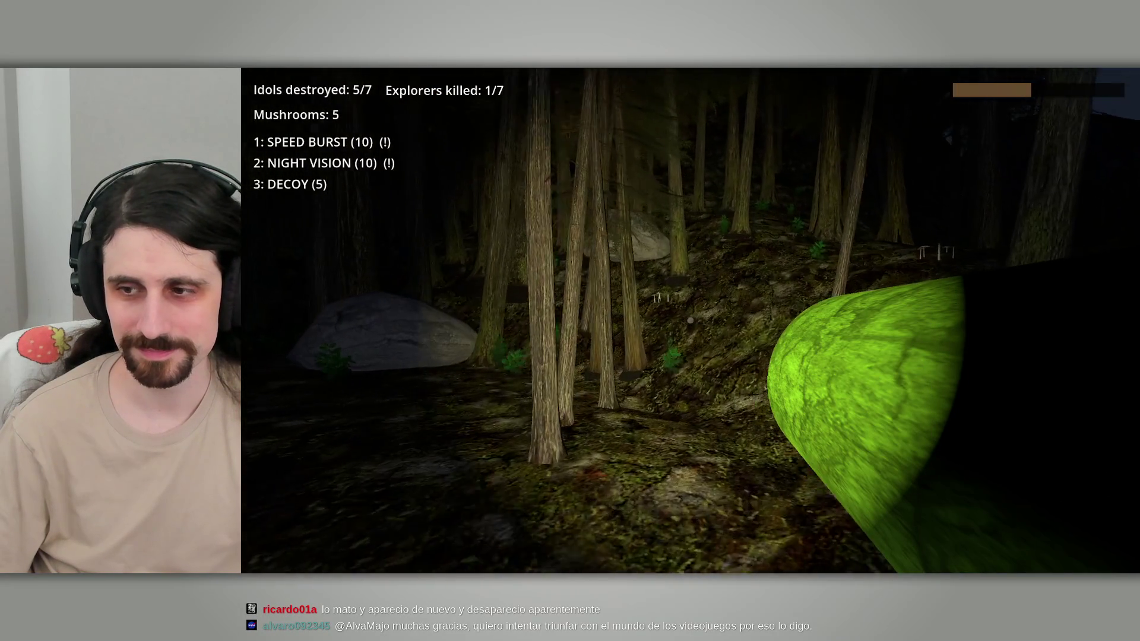
key(w)
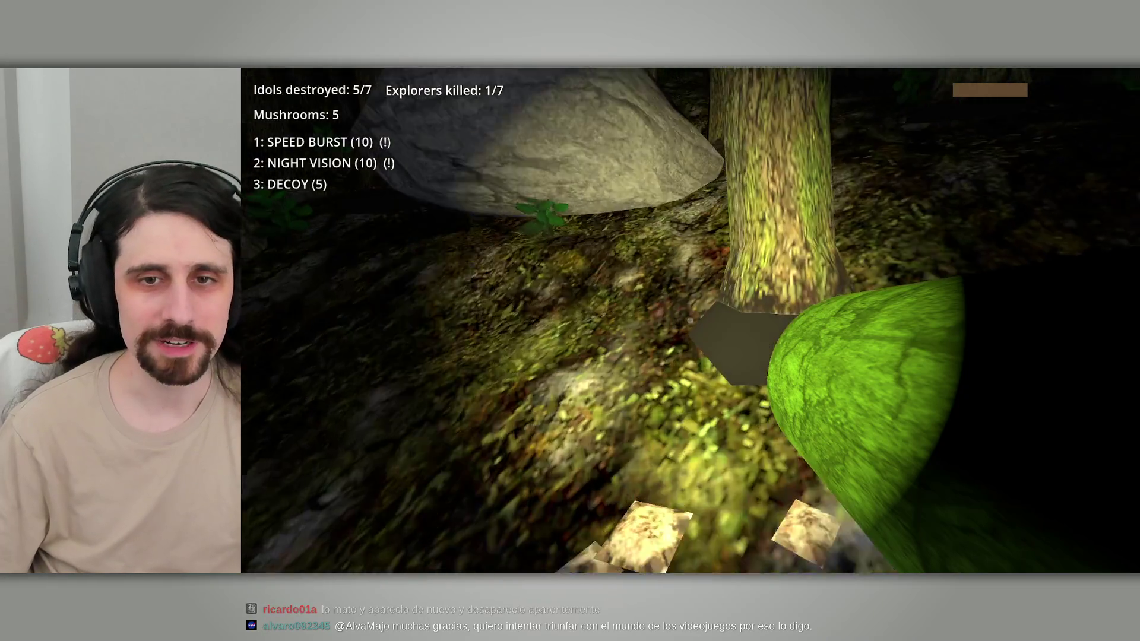
key(w)
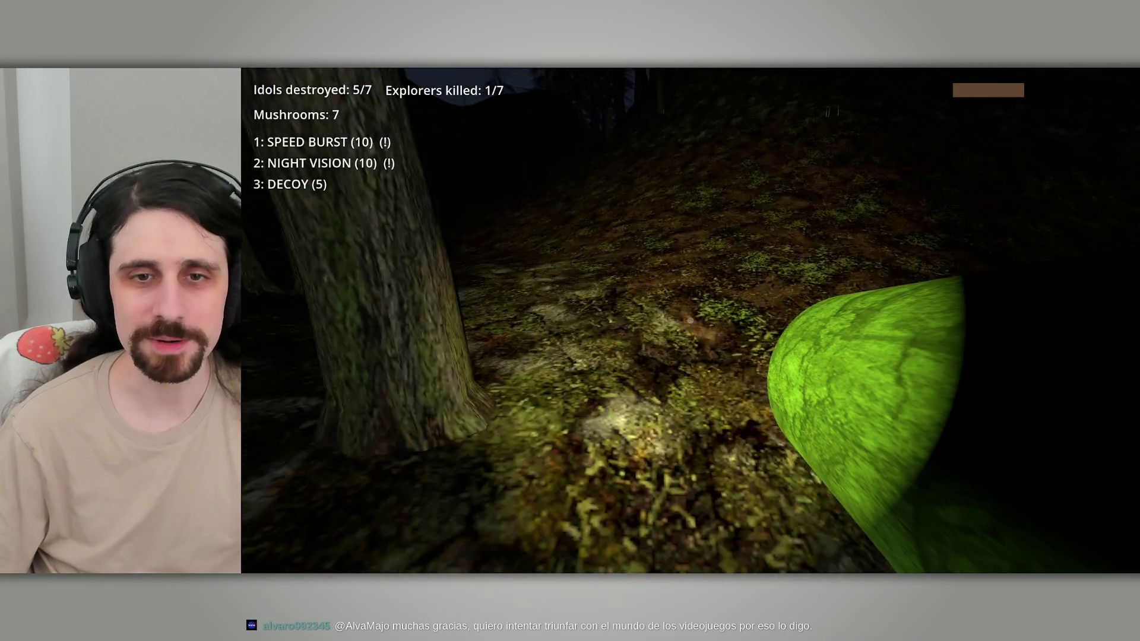
key(m)
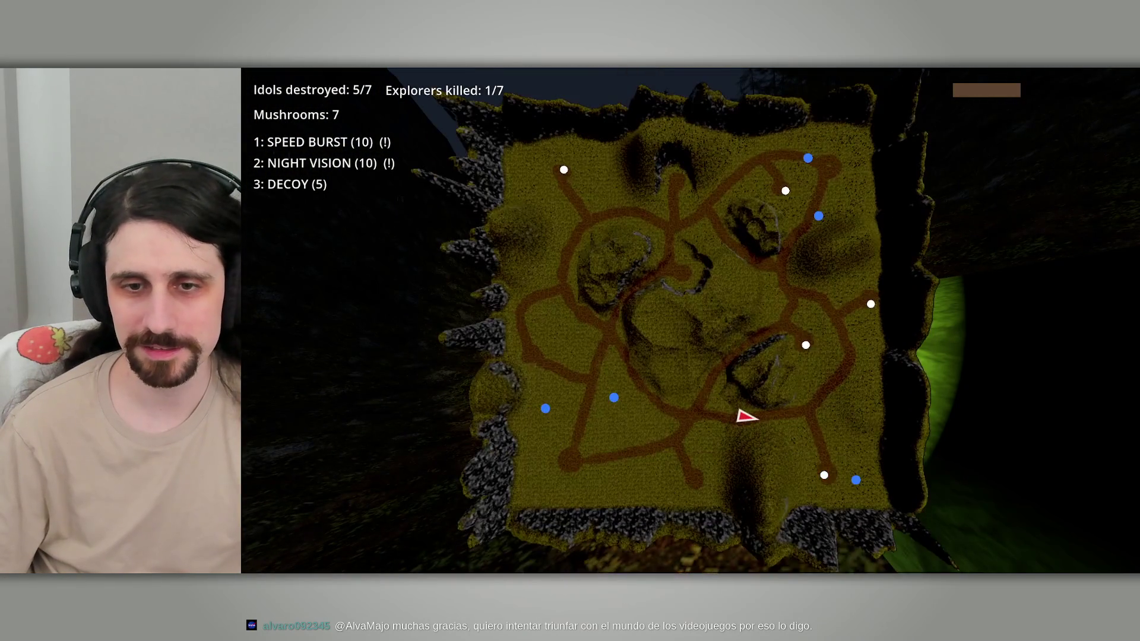
key(w)
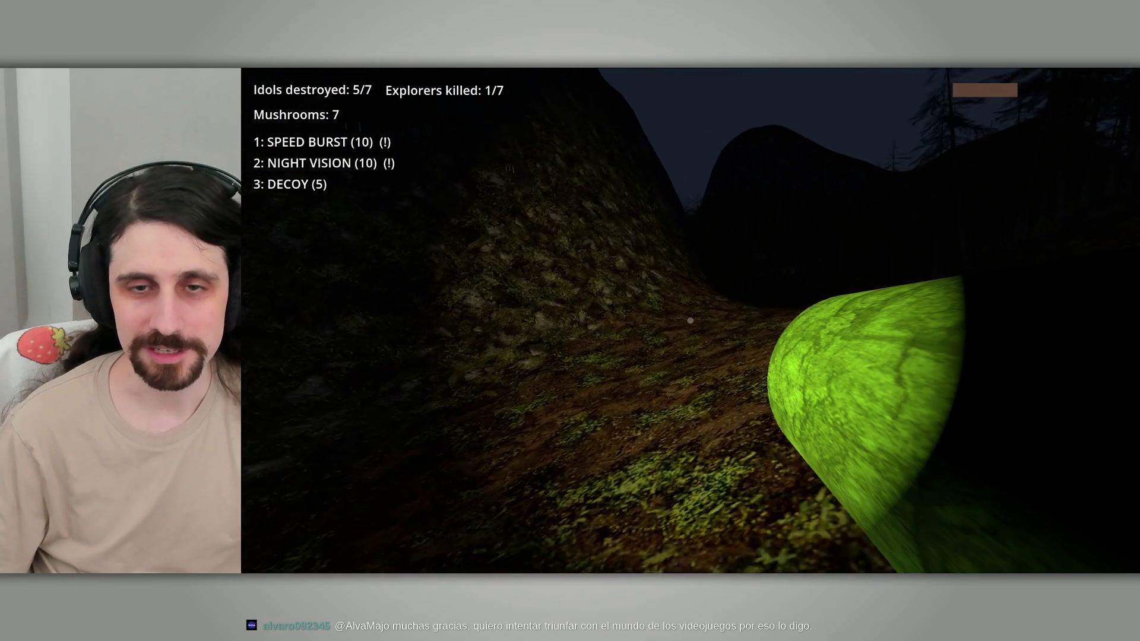
key(w)
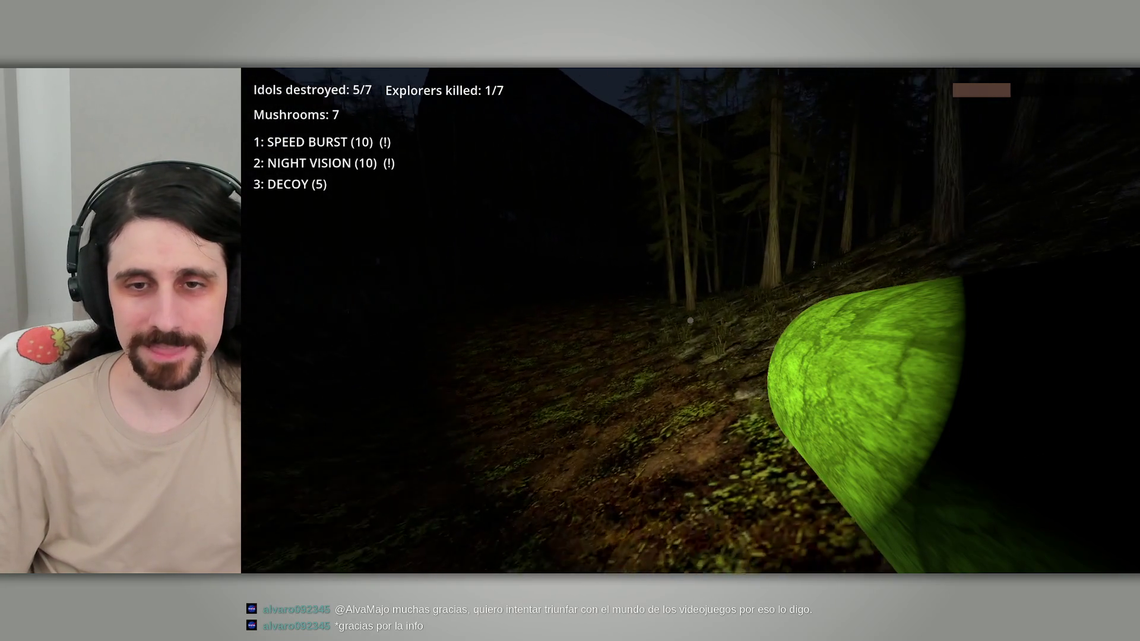
key(w)
key(w)
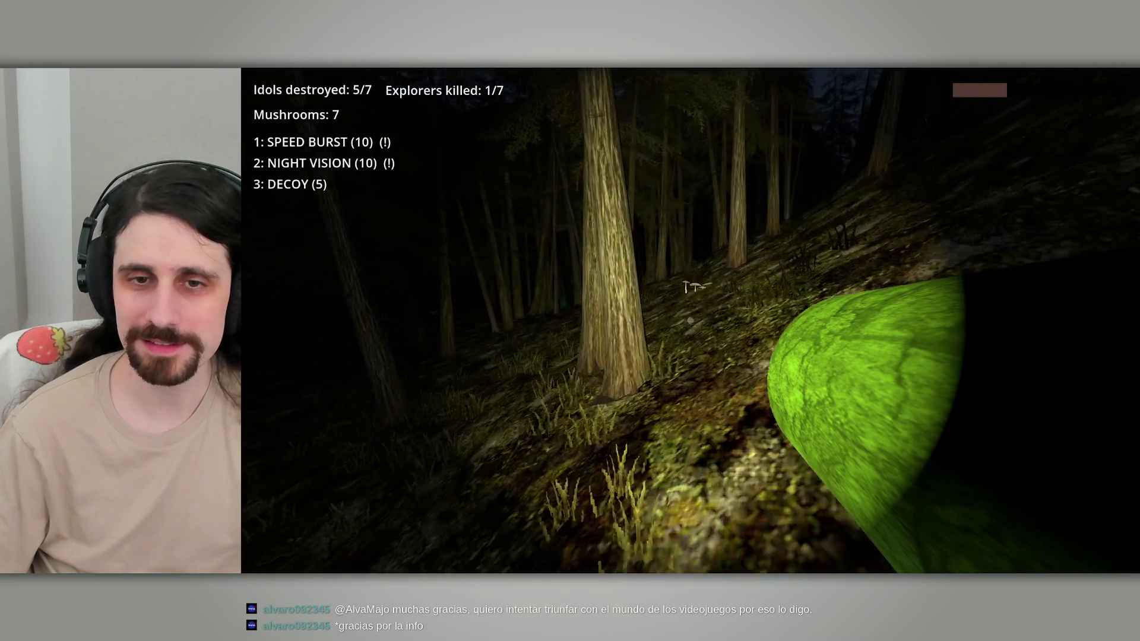
key(w)
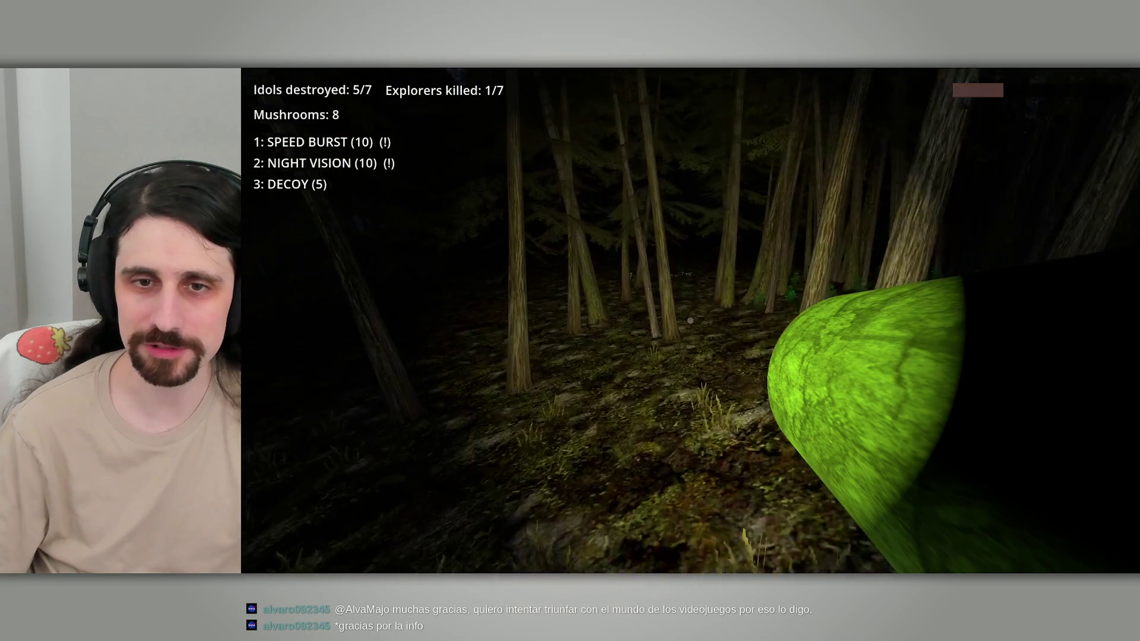
key(m)
key(m)
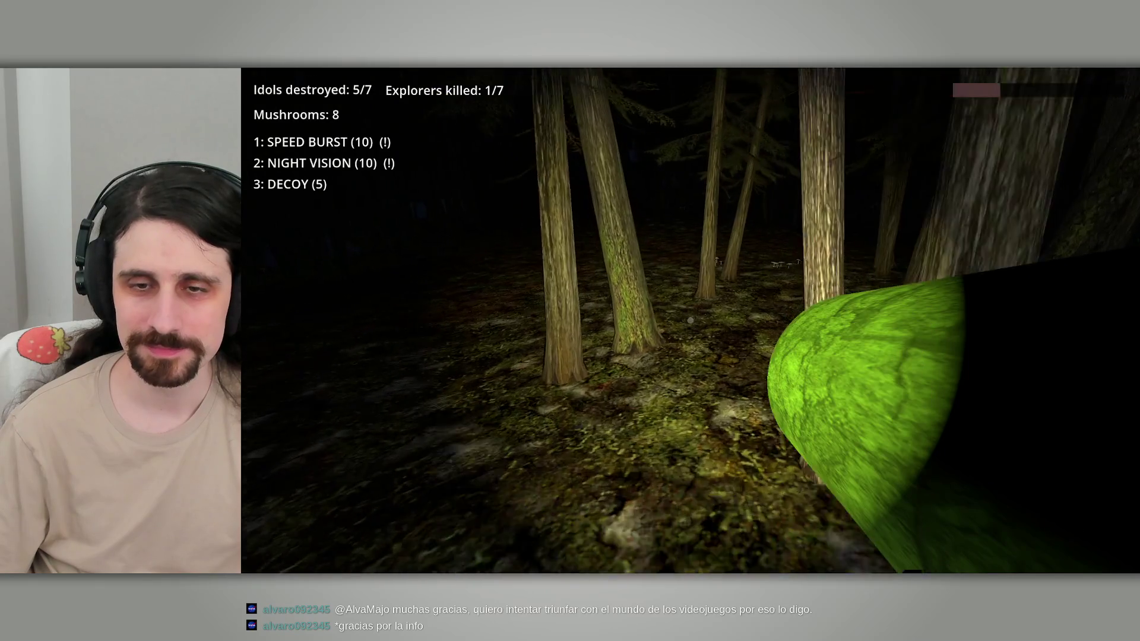
Step: Collect the mushroom patch and destroy the idol, bringing idols destroyed to 6/7
key(w)
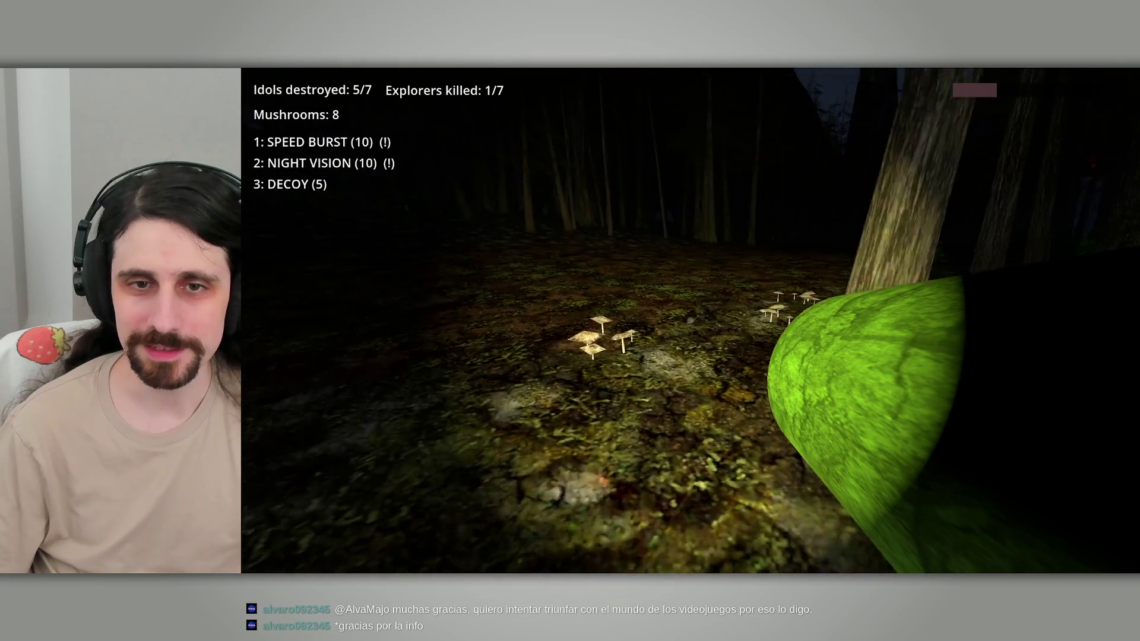
key(w)
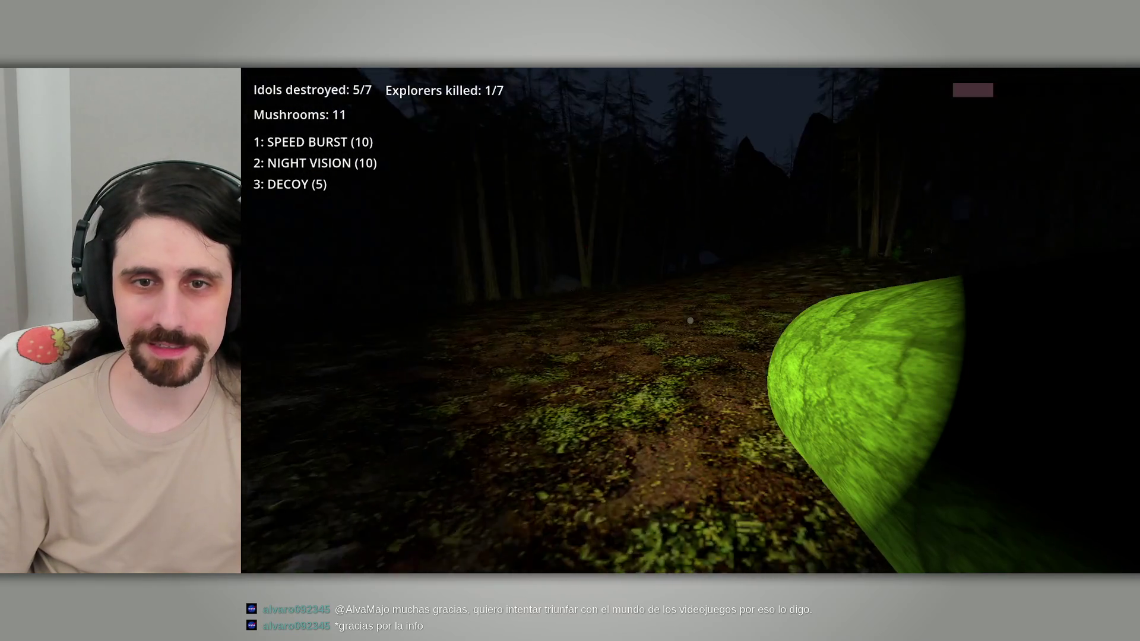
key(w)
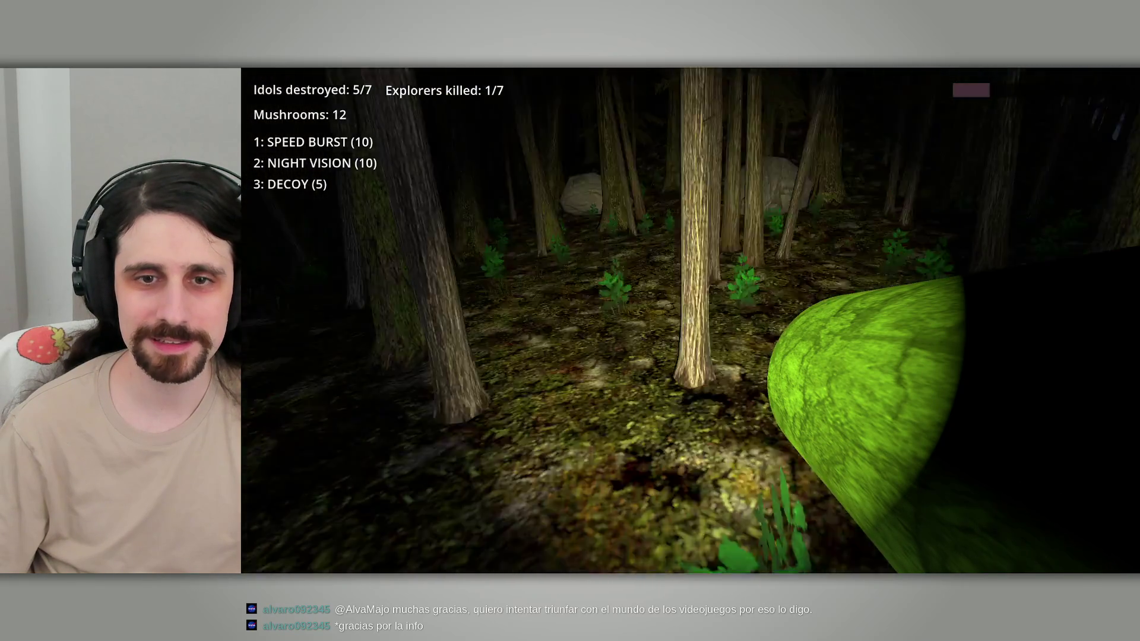
click(690, 320)
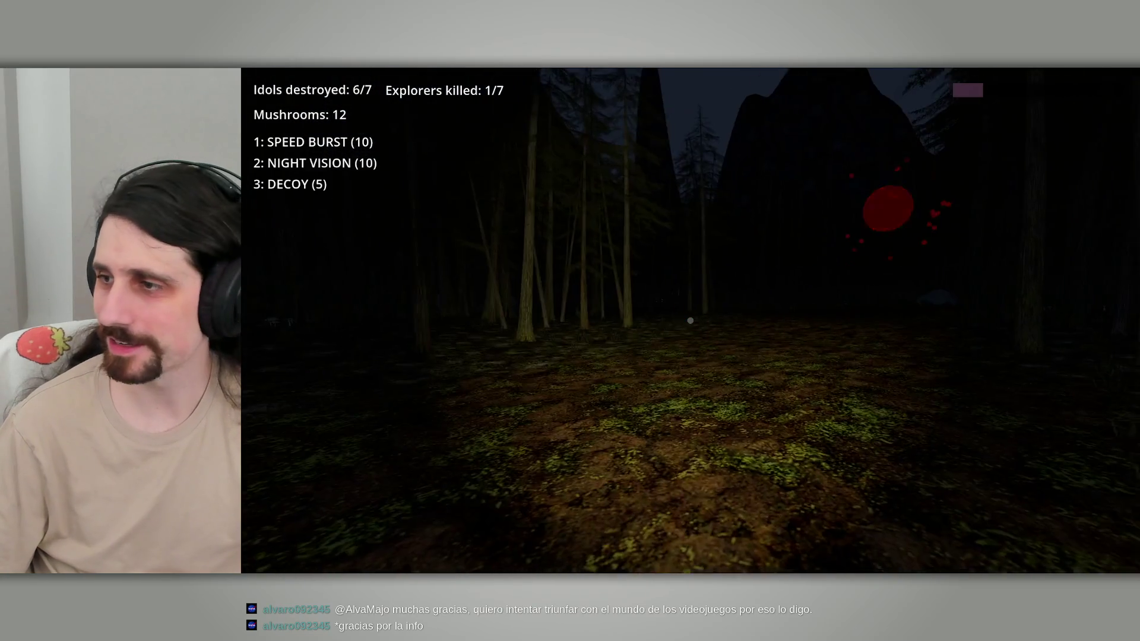
Step: Check the map and head toward the glowing green area, collecting mushrooms up to 17
key(super)
key(super)
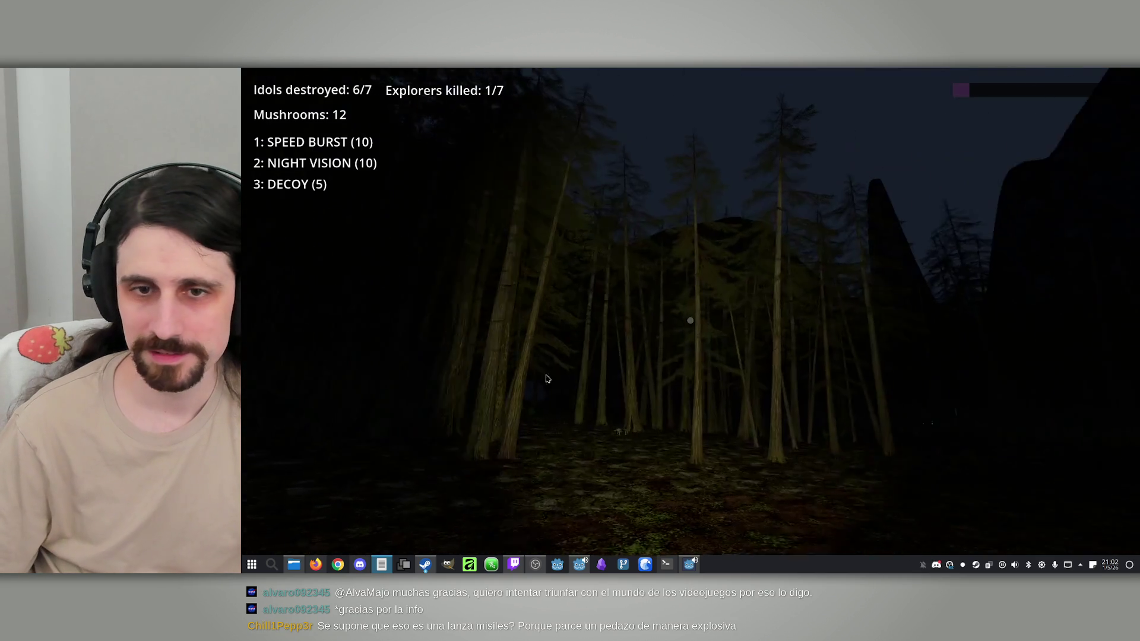
key(m)
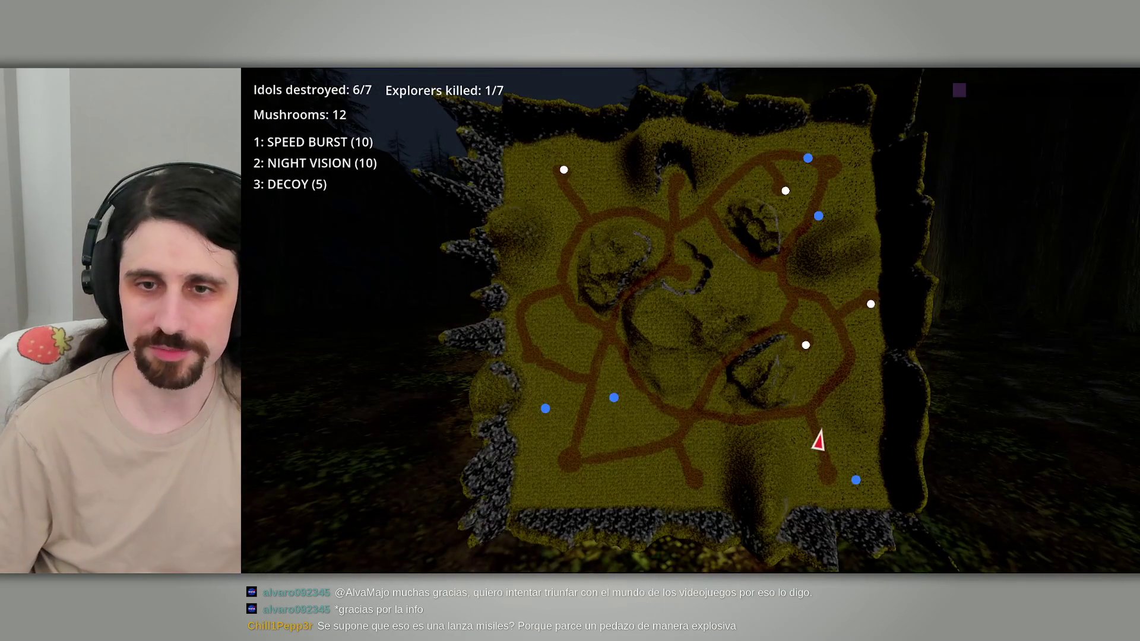
key(m)
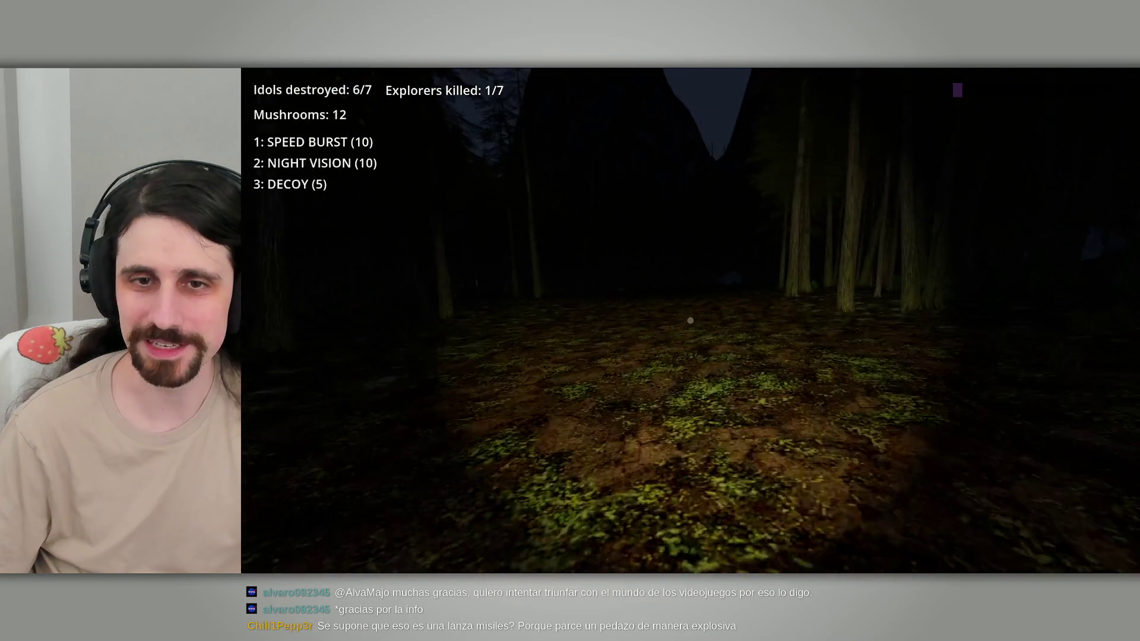
key(w)
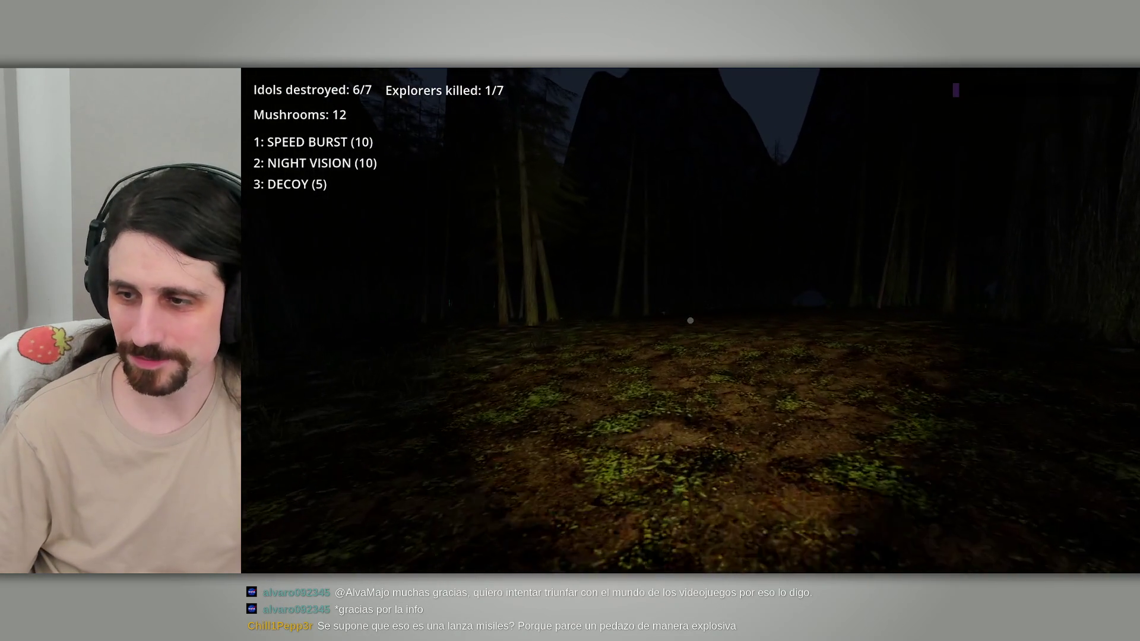
key(w)
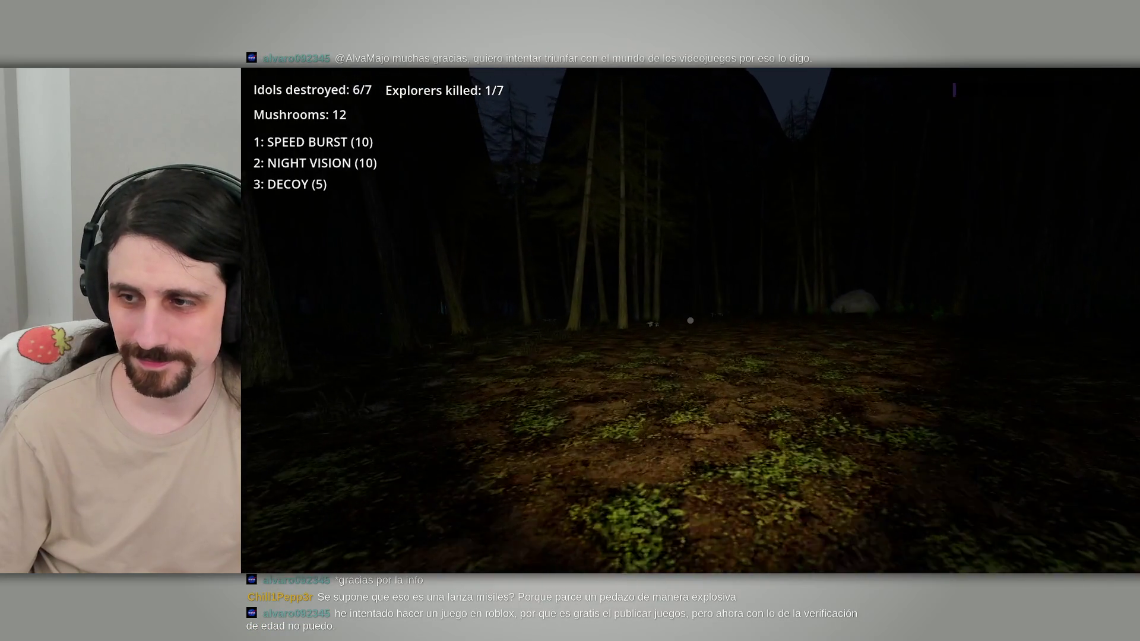
key(w)
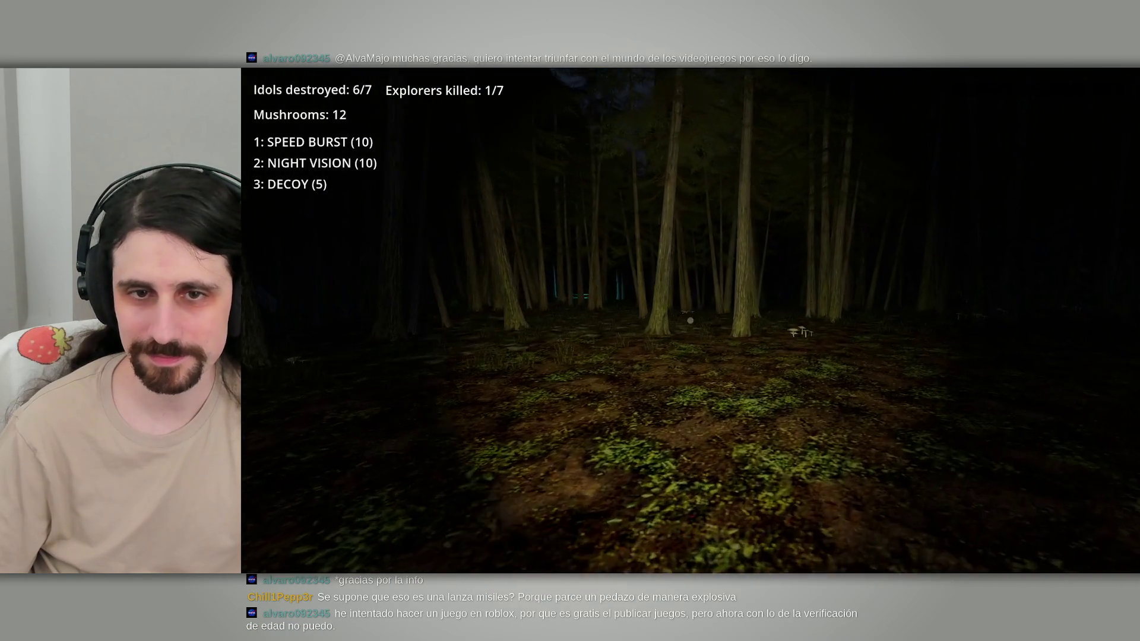
key(w)
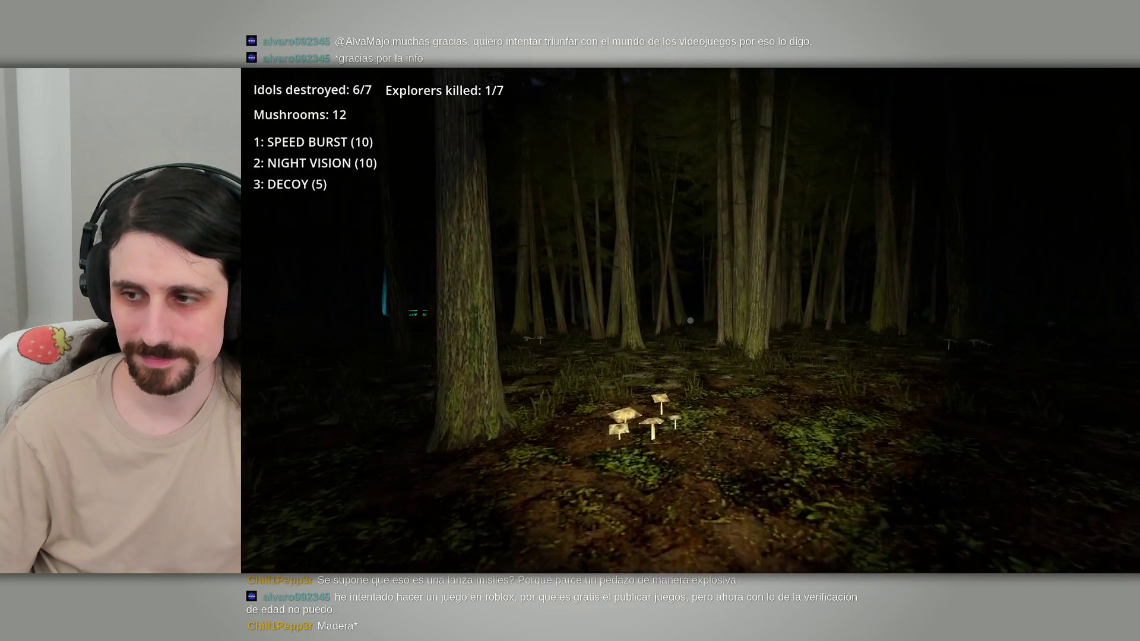
key(w)
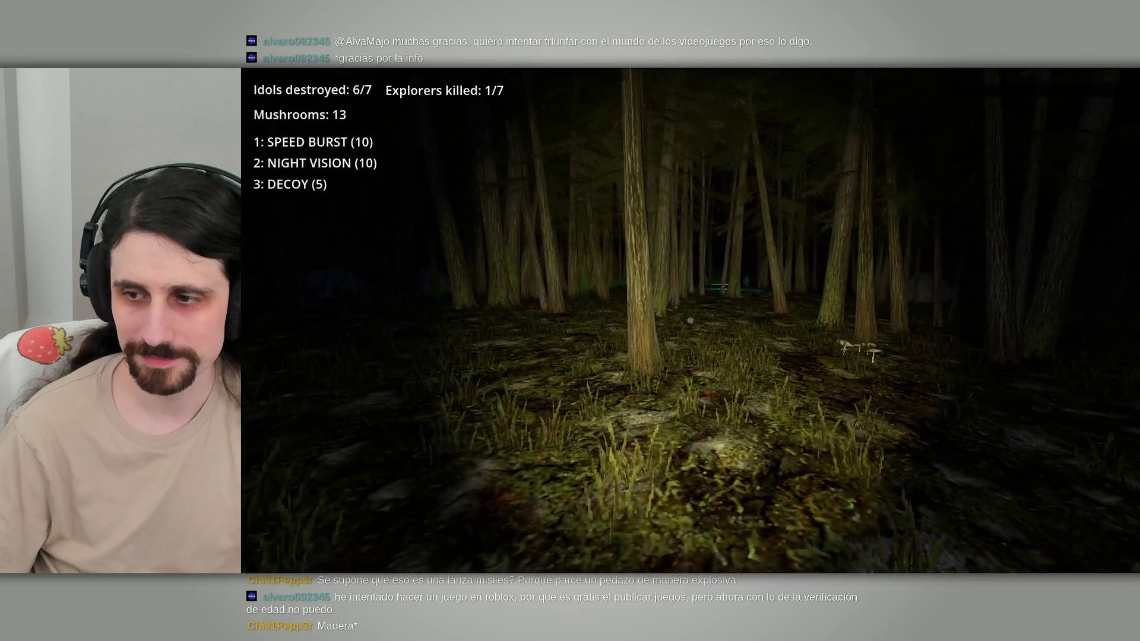
key(w)
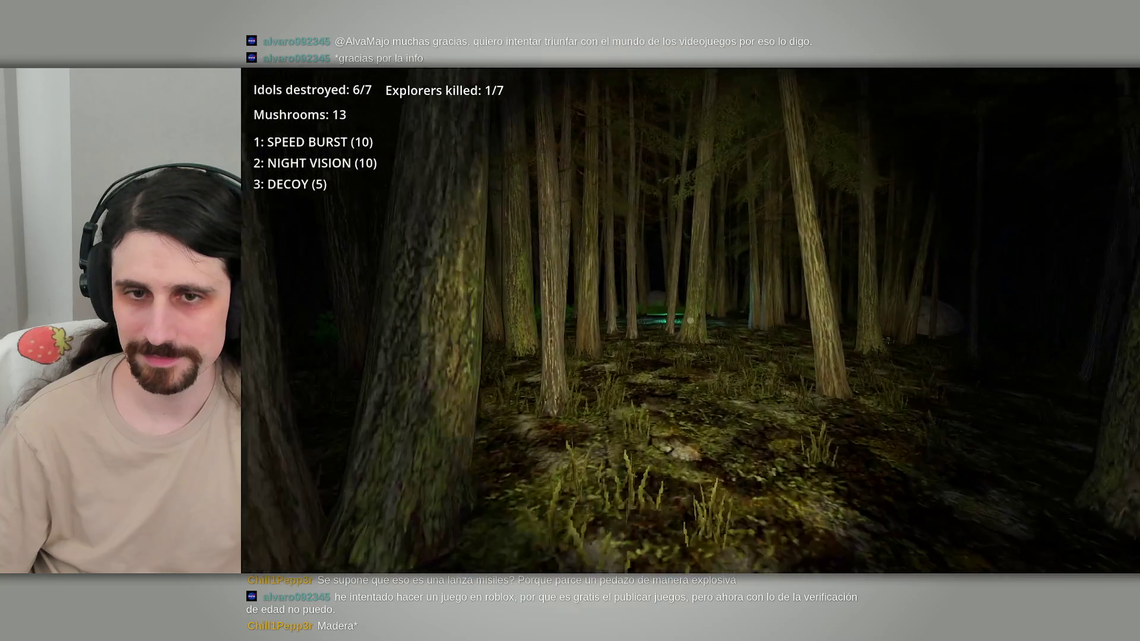
key(w)
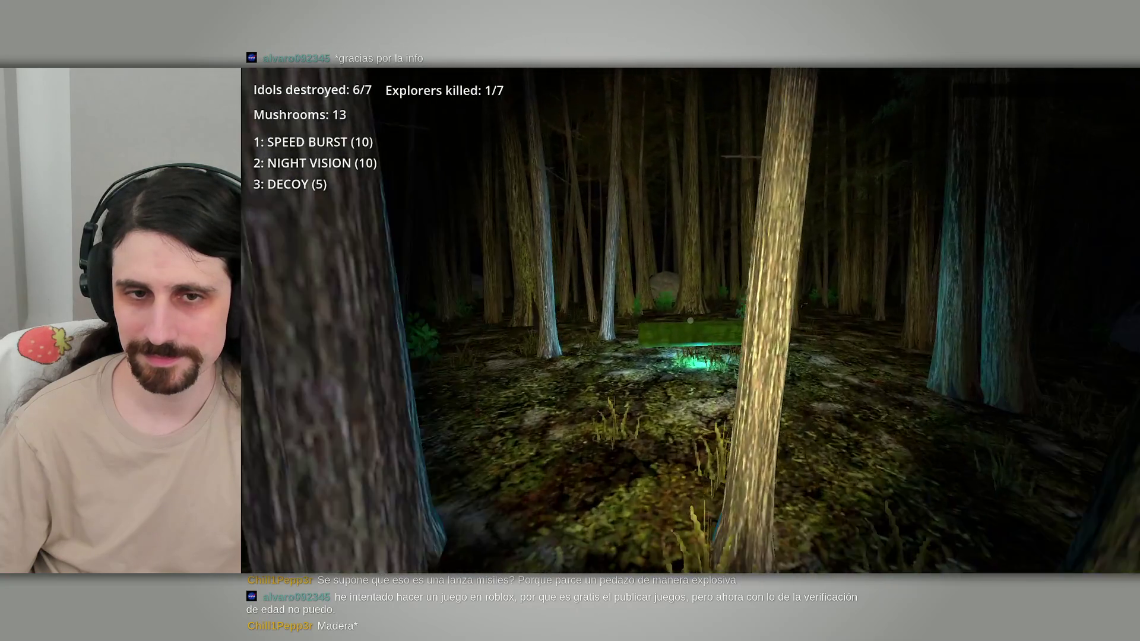
key(w)
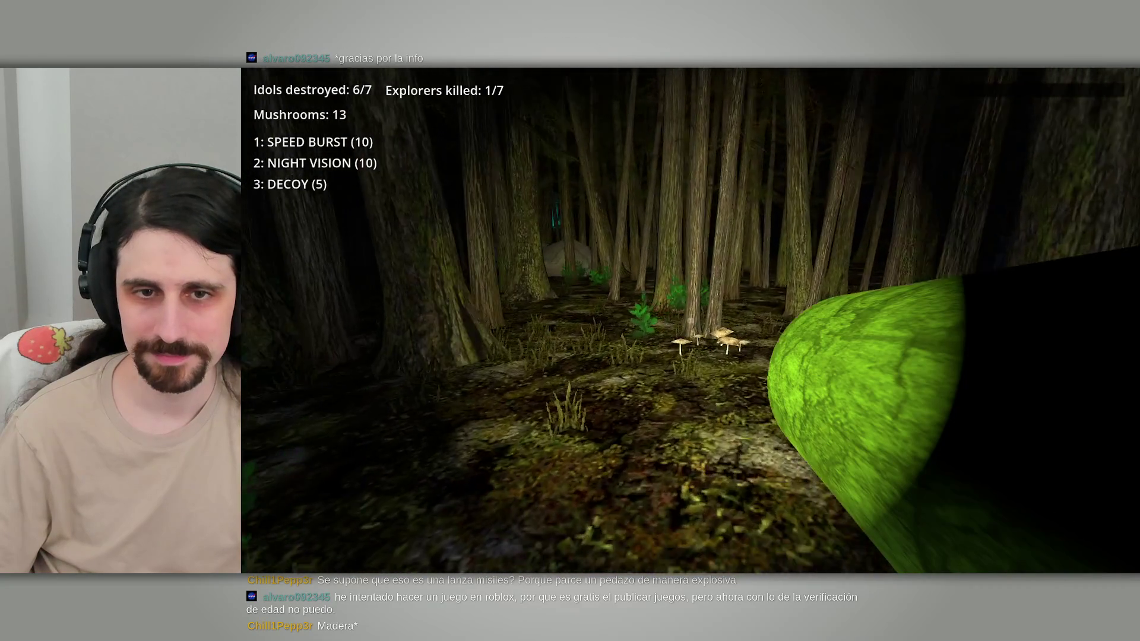
key(w)
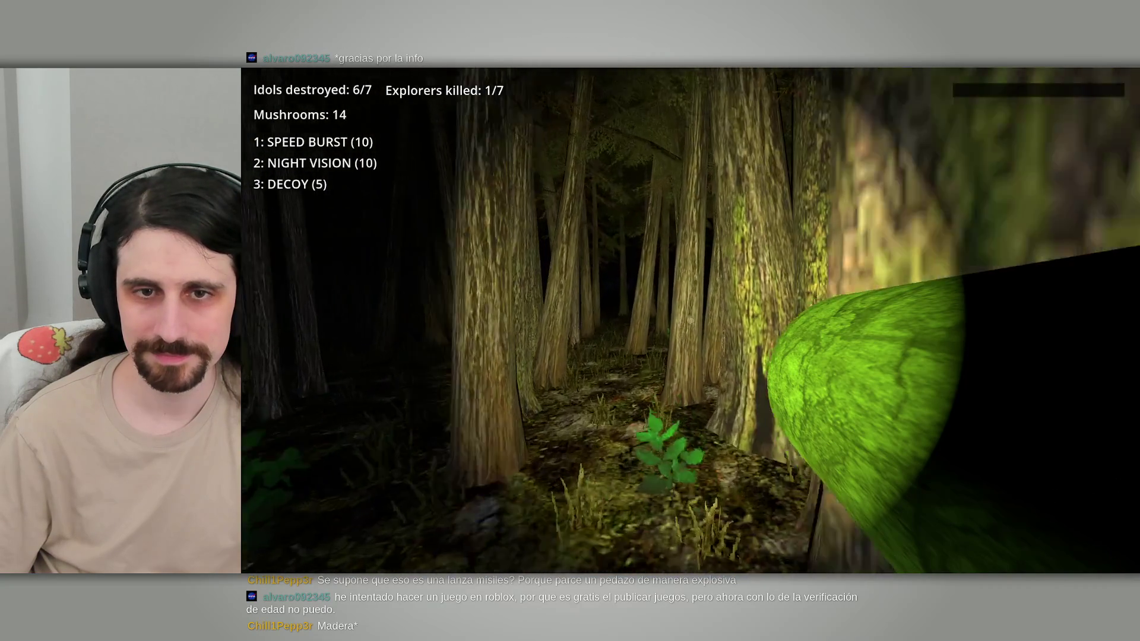
key(w)
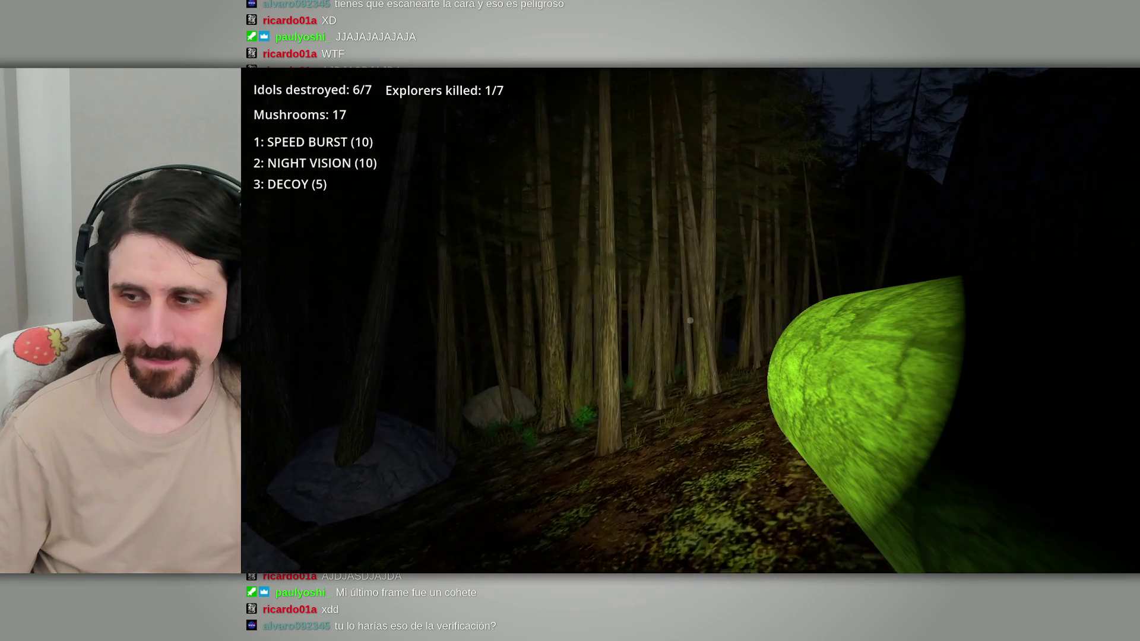
Step: Pick up a mushroom and destroy the last idol atop the tower, reaching 7/7
key(Tab)
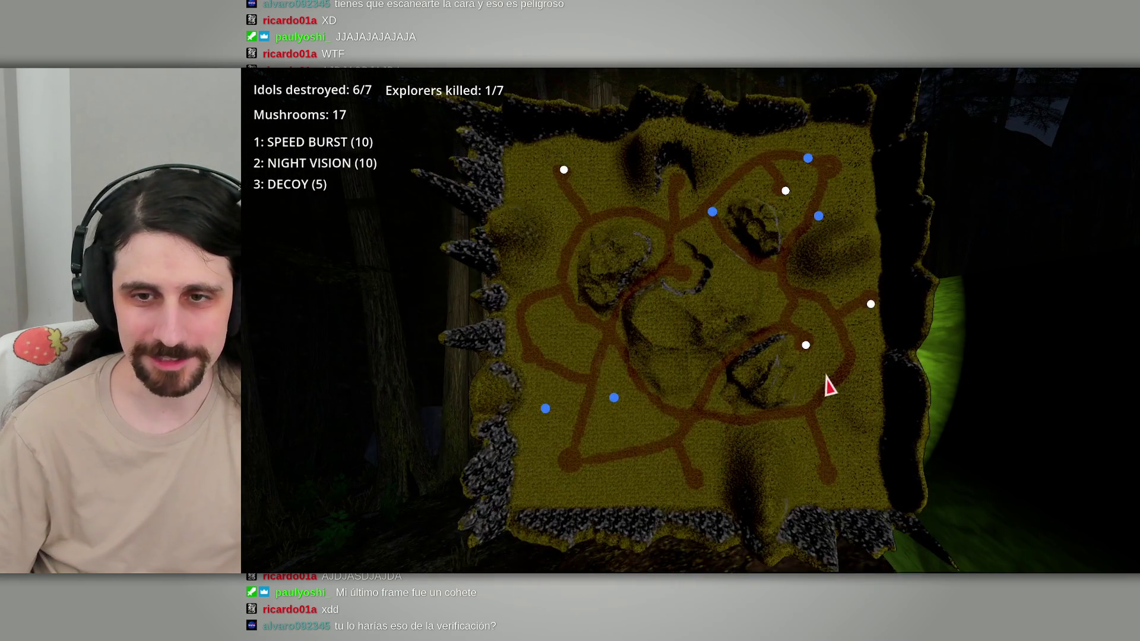
key(w)
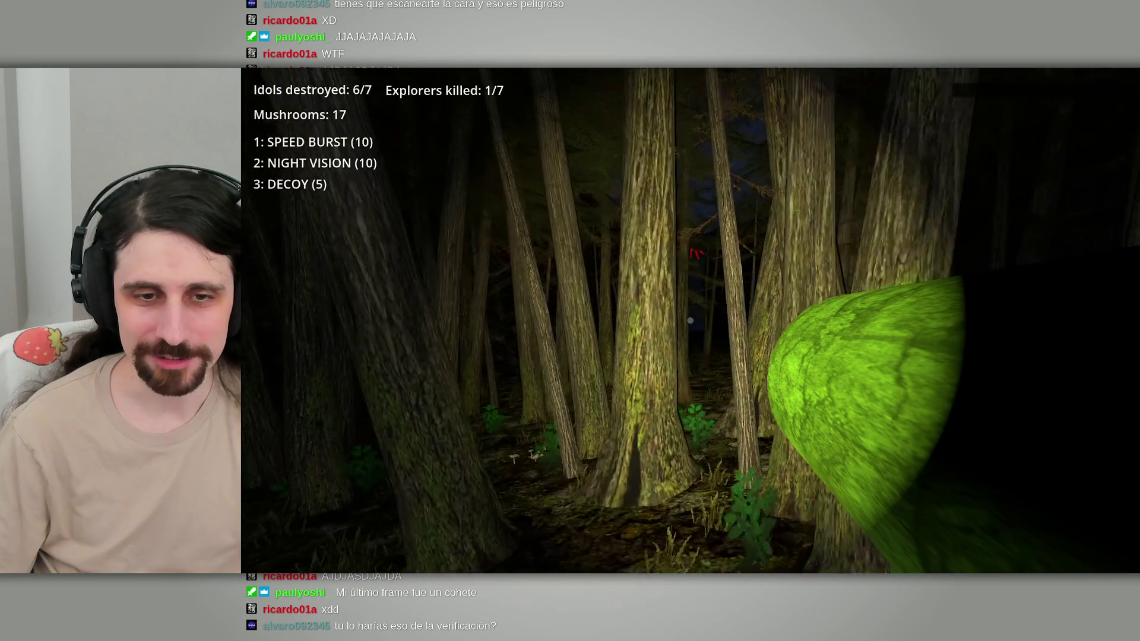
key(w)
key(w)
key(w)
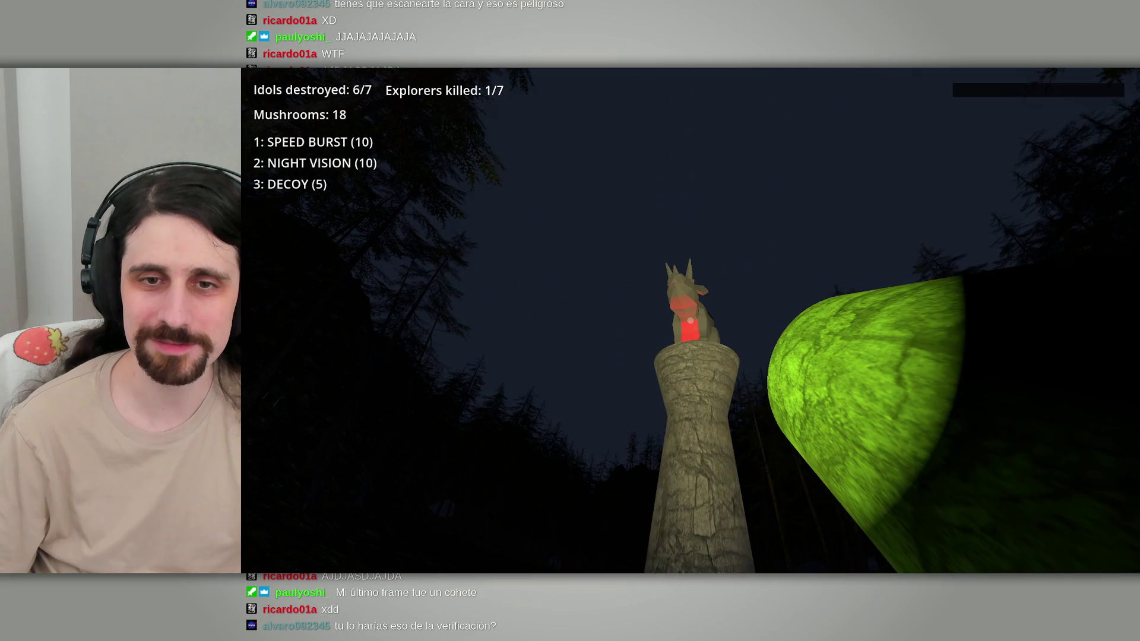
click(690, 321)
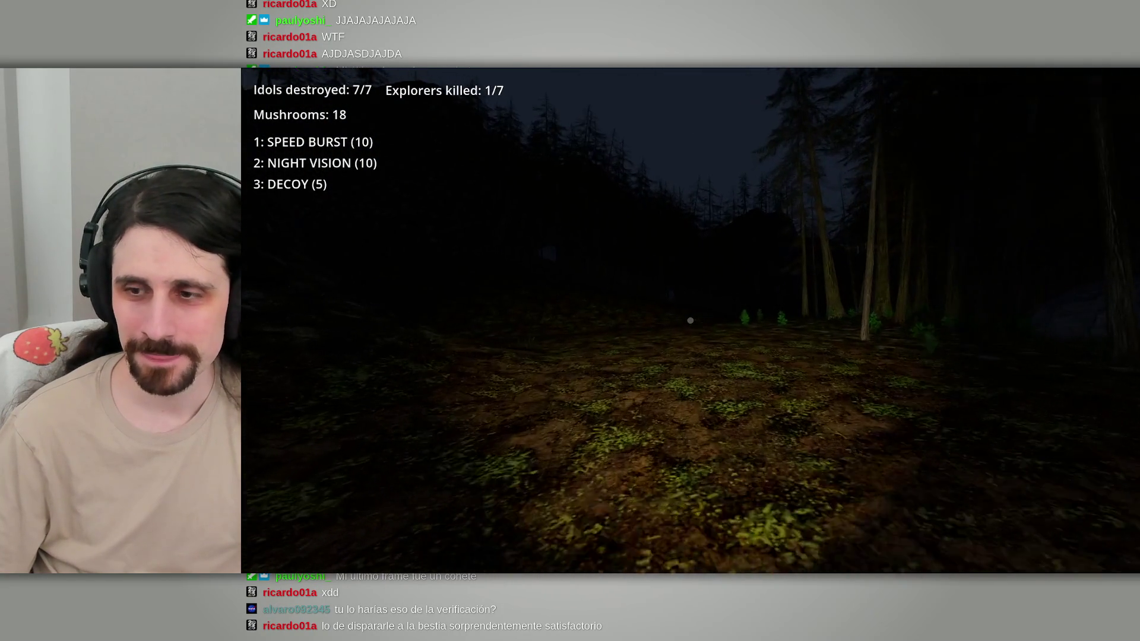
Step: Walk down the slope collecting mushrooms to 19, then respawn after dying
key(w)
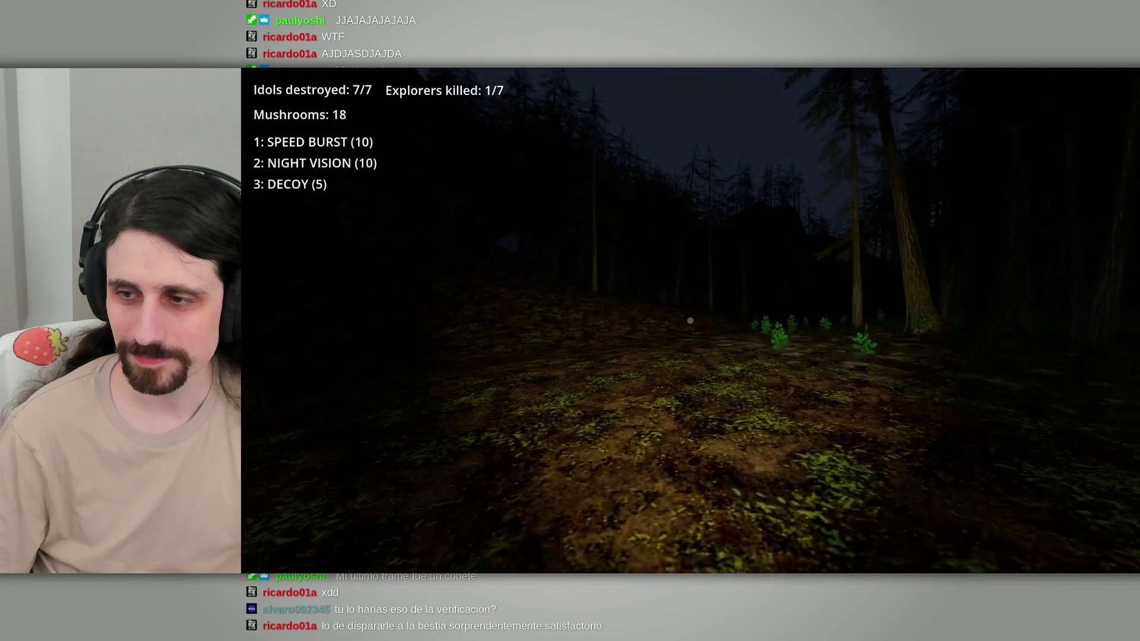
key(w)
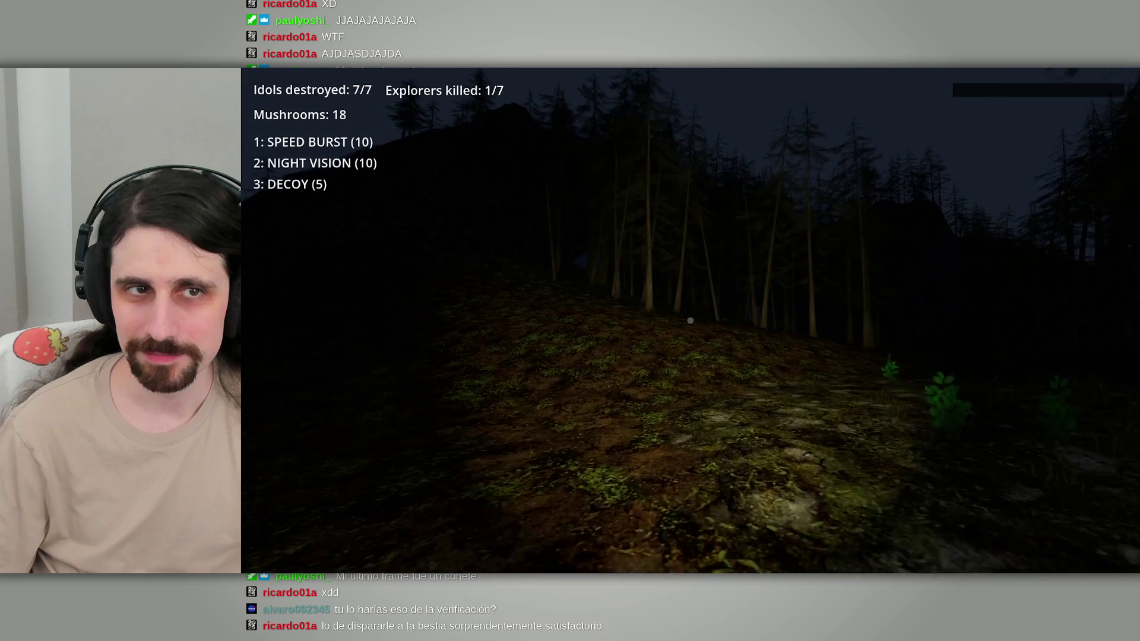
key(w)
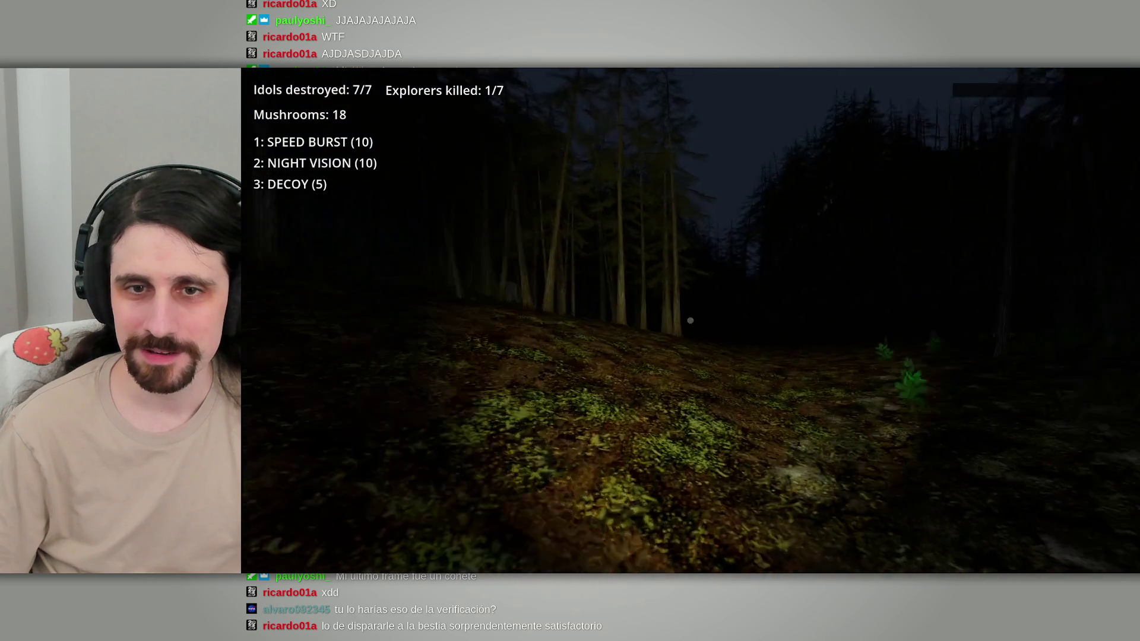
key(w)
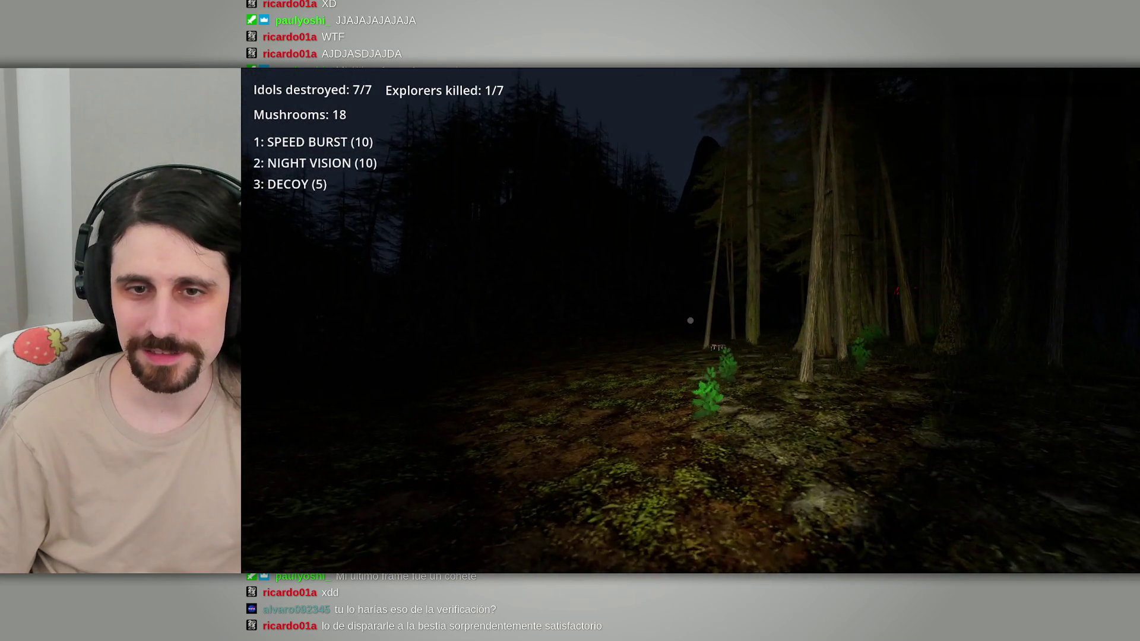
key(w)
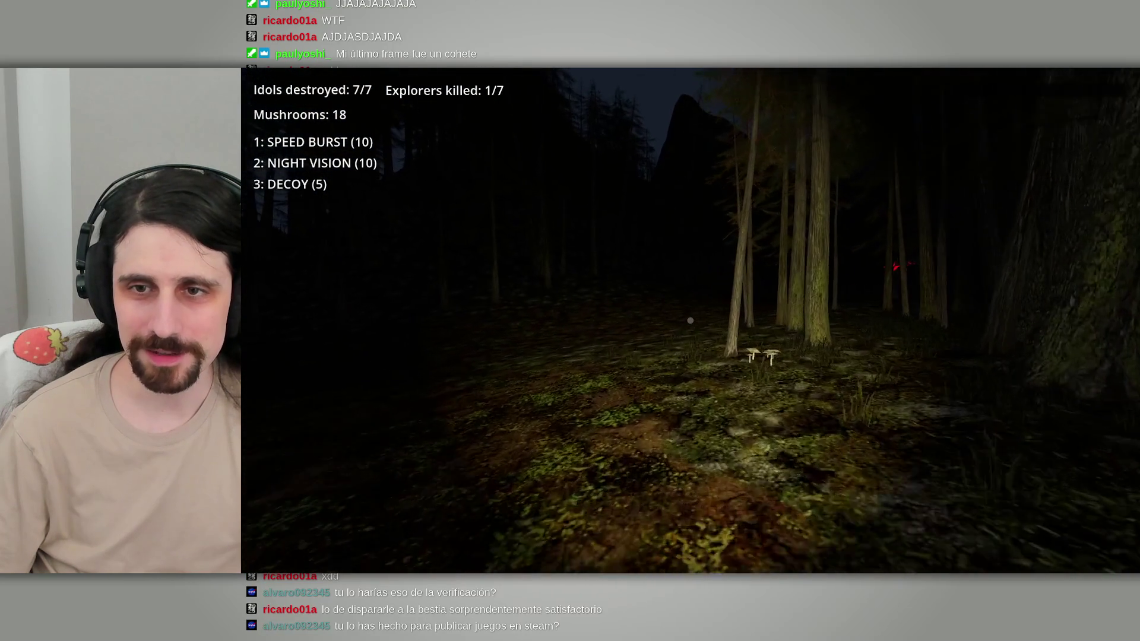
key(w)
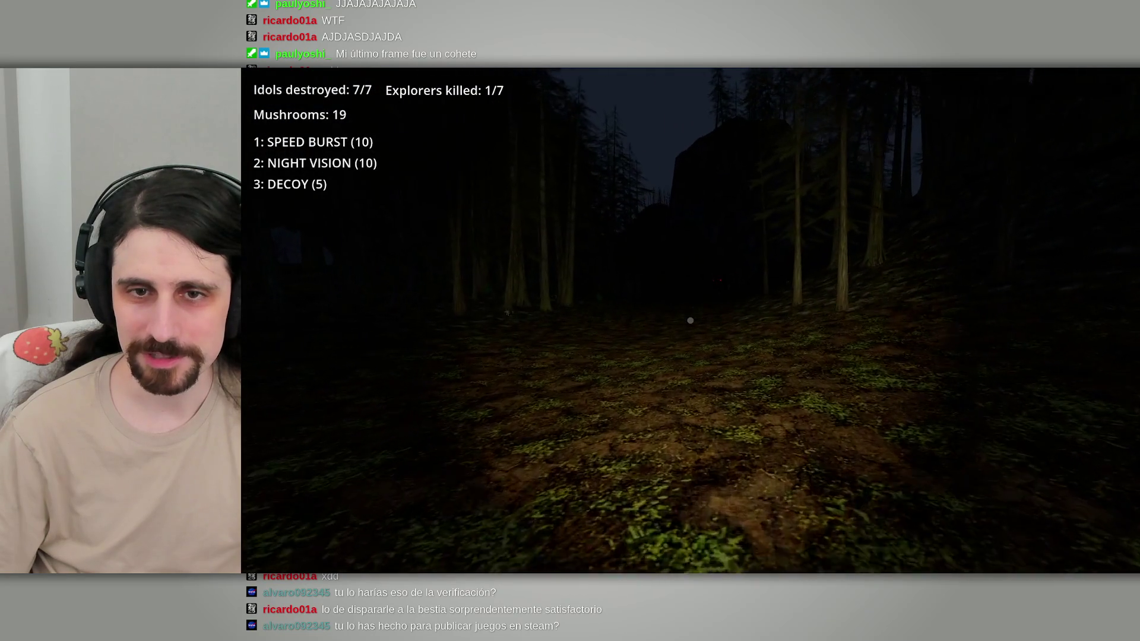
key(w)
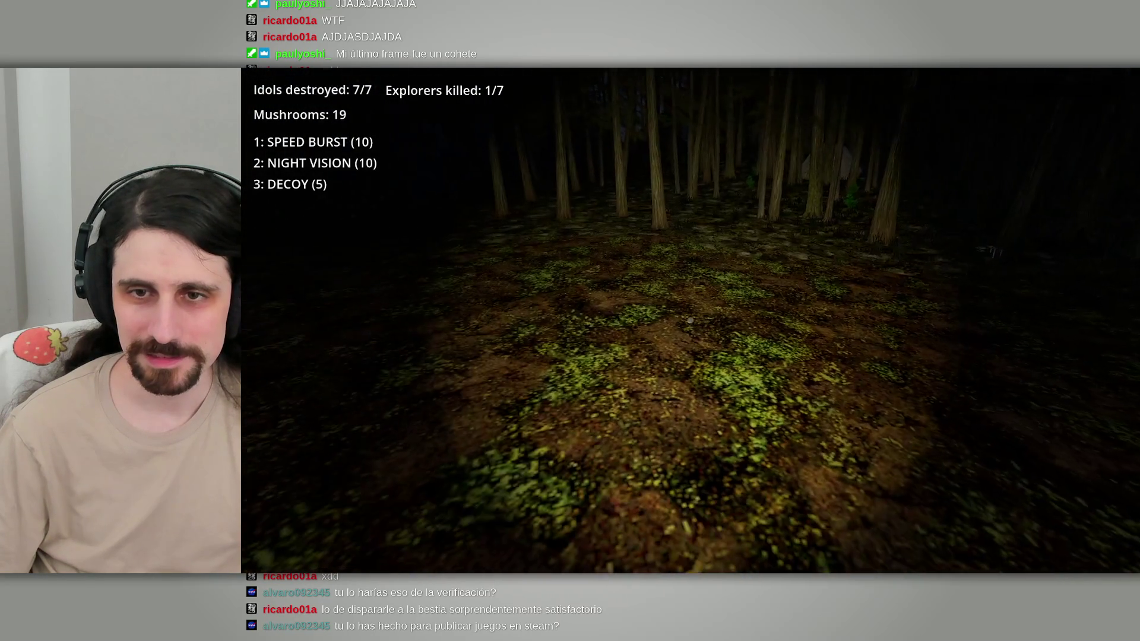
click(690, 367)
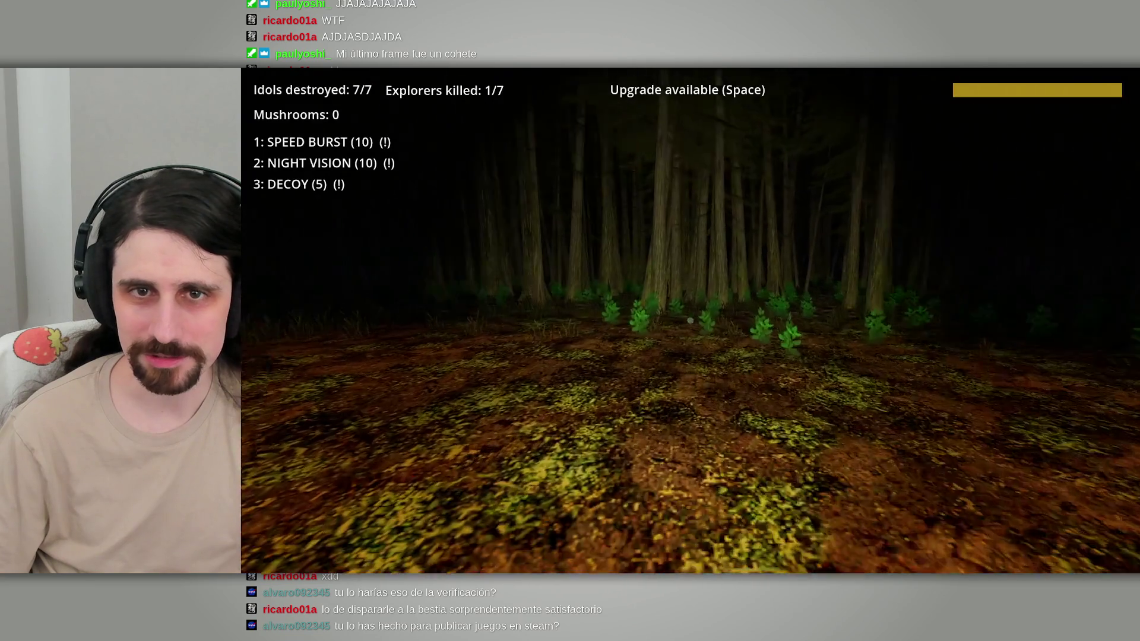
Step: Take the Danger Sense upgrade, then toggle the level map while walking through the forest
key(w)
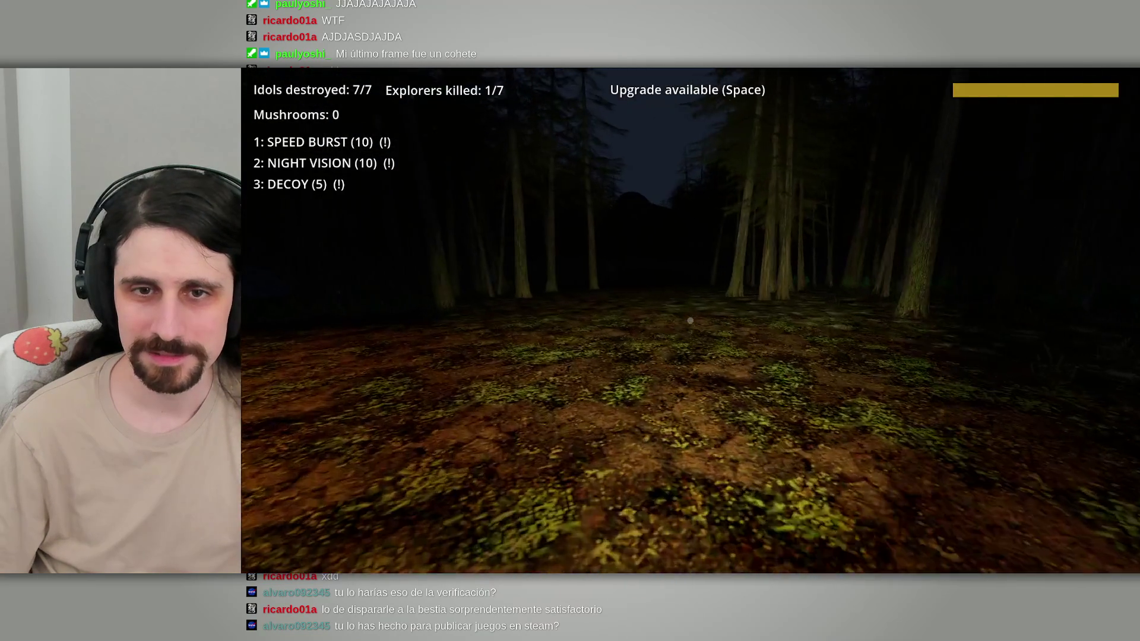
key(space)
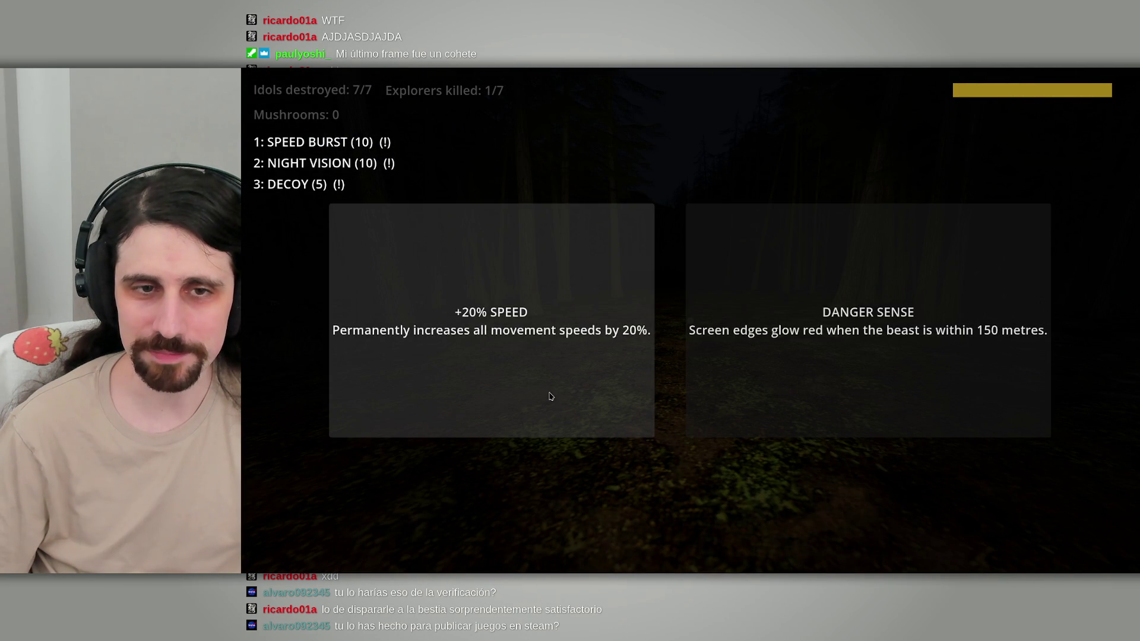
click(845, 374)
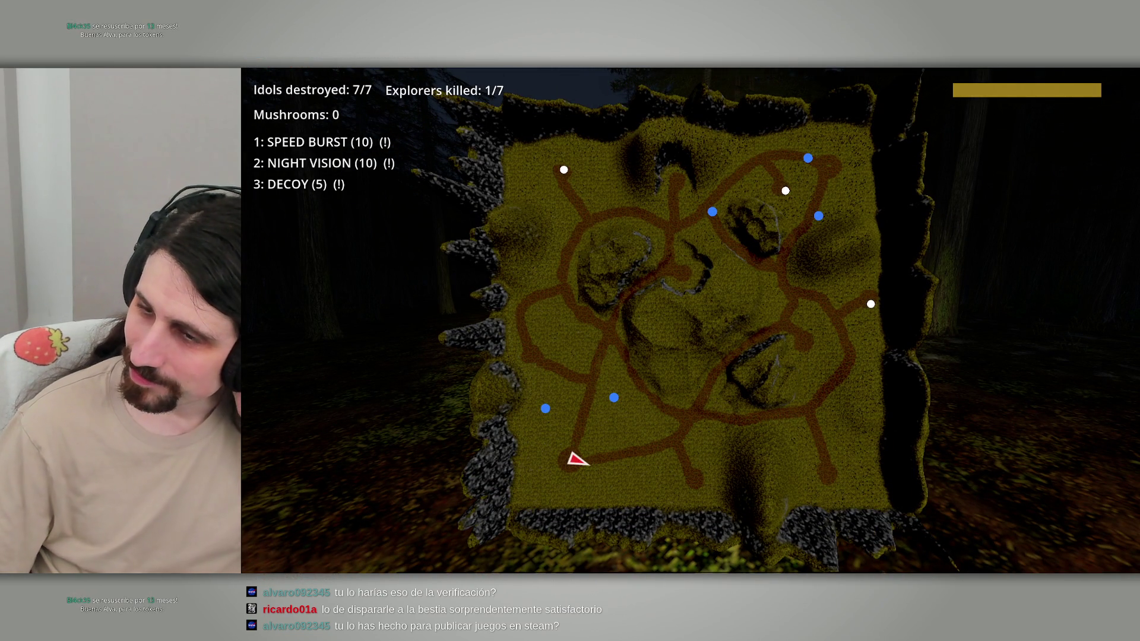
key(m)
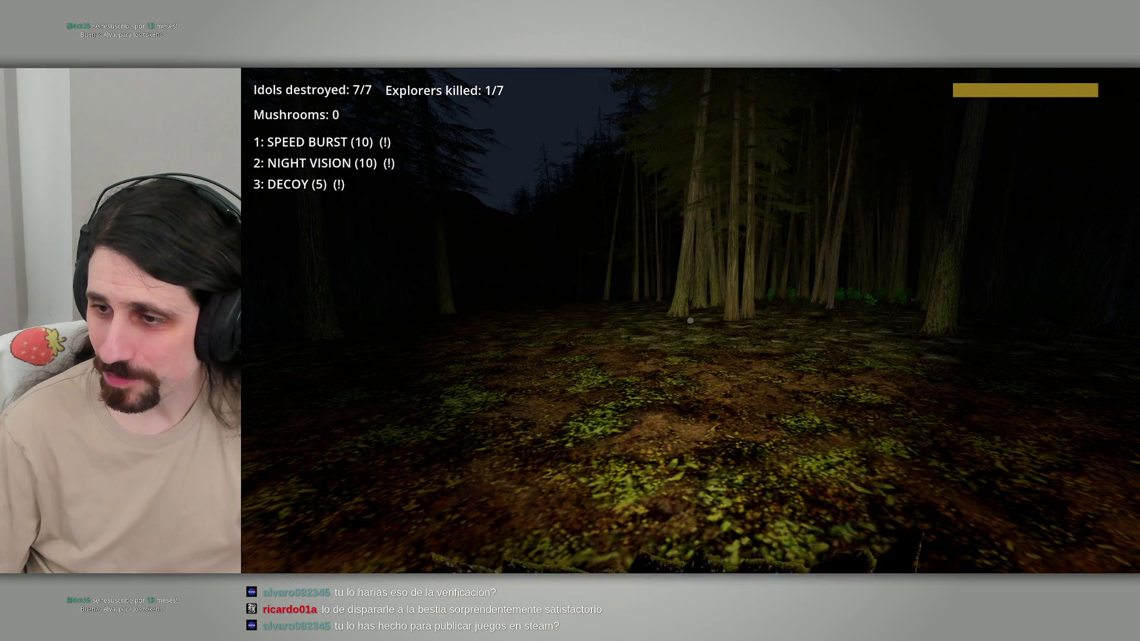
key(w)
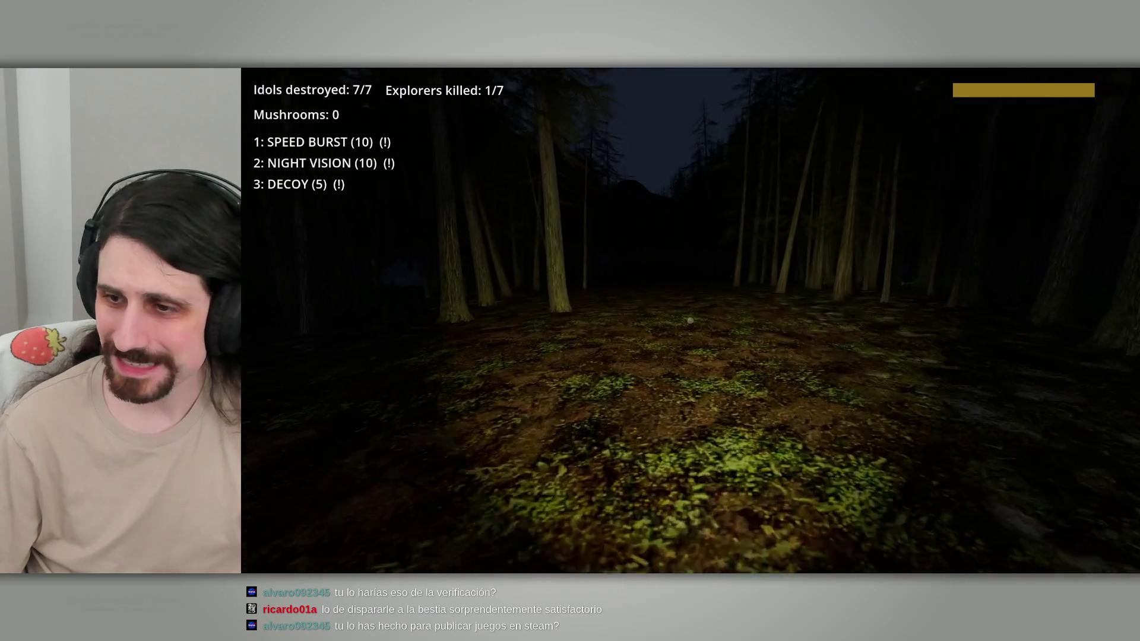
key(m)
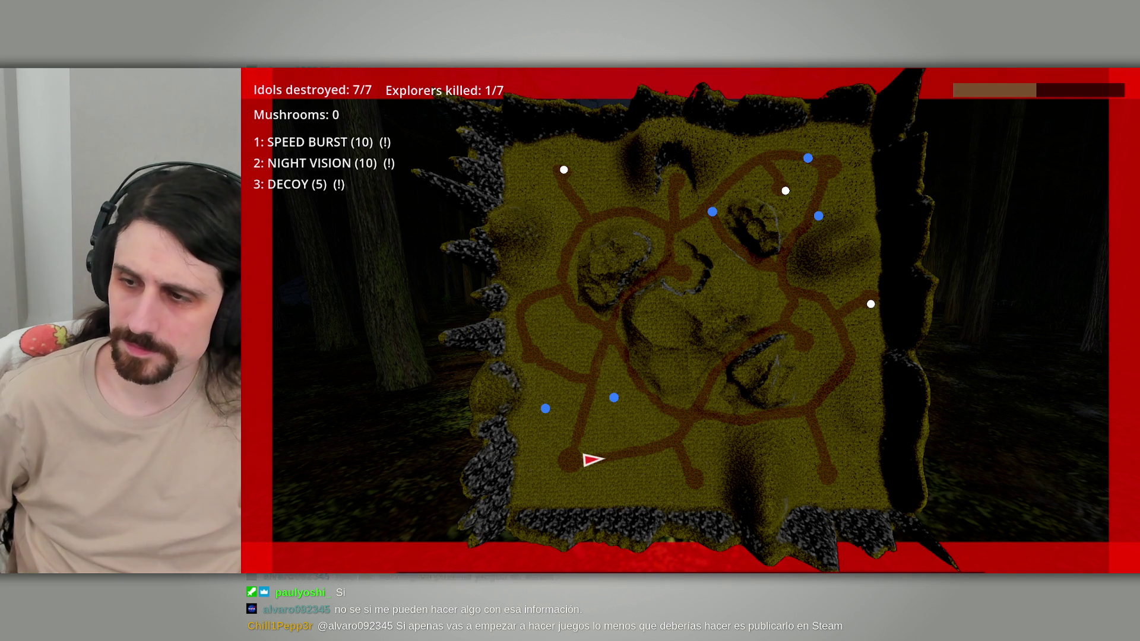
Step: Put the level map away and walk the explorer across the ground
key(Tab)
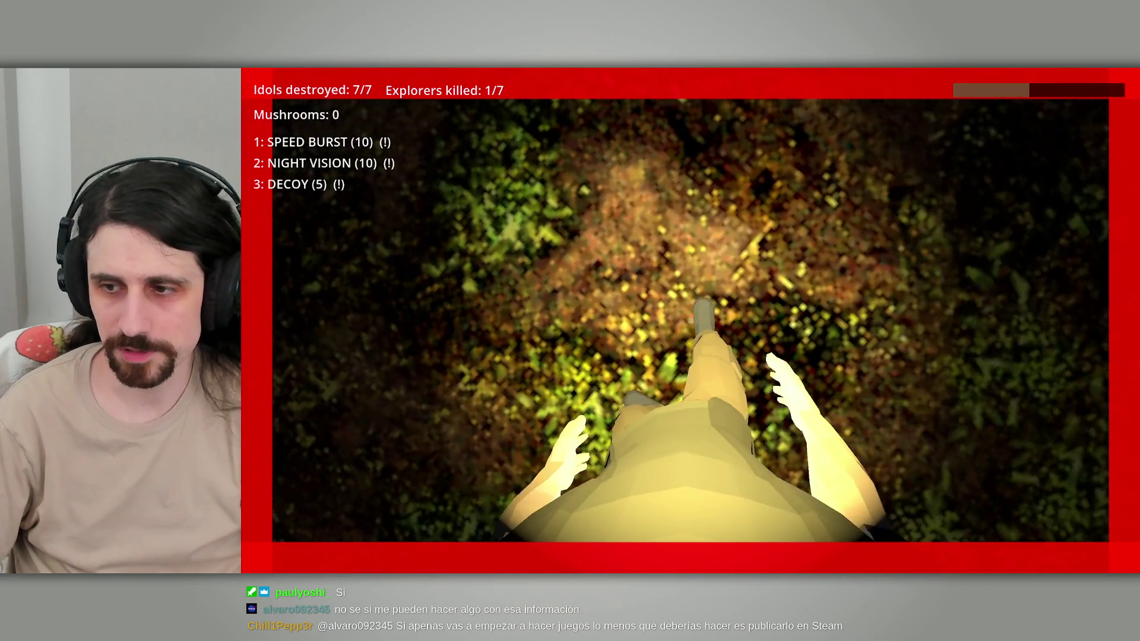
key(w)
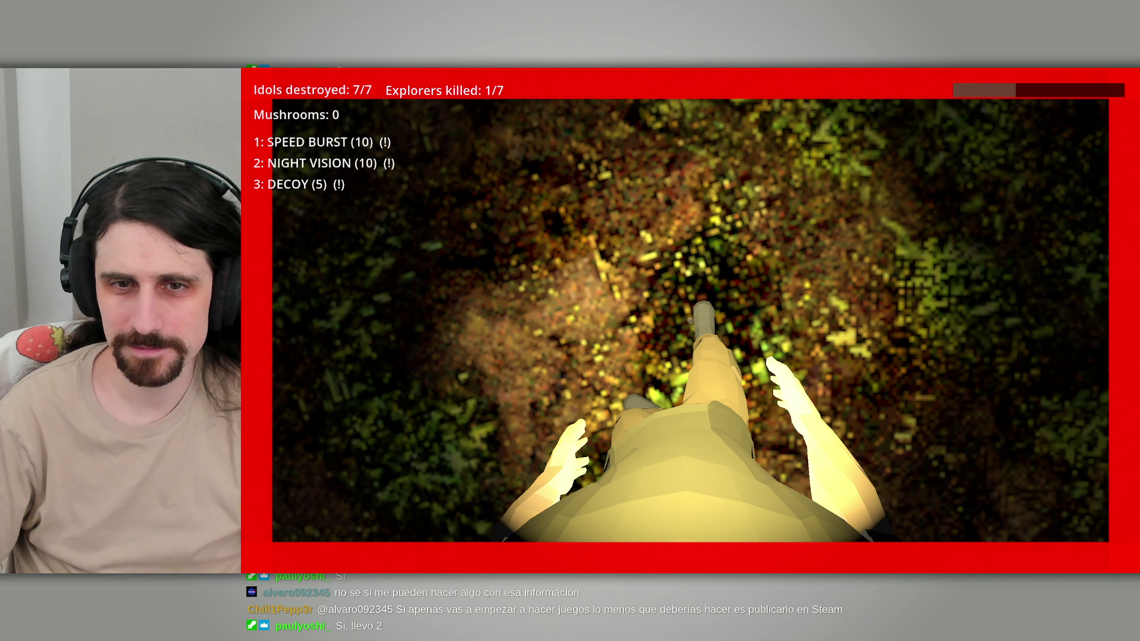
key(w)
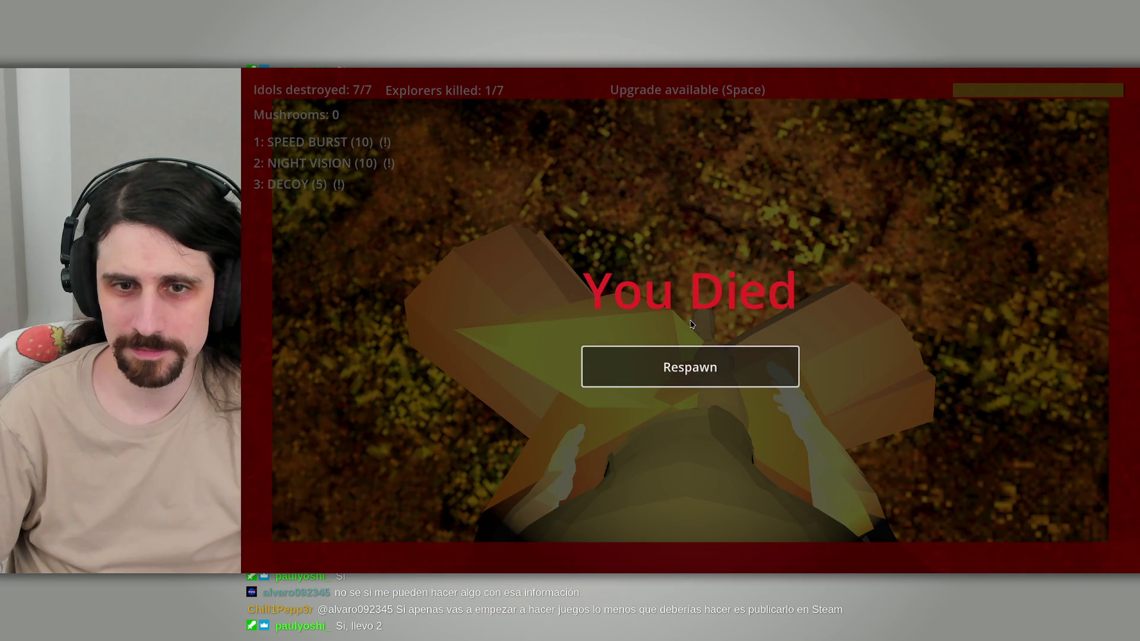
Step: Respawn, then turn toward the red-eyed triceratops and fire until the You Died screen appears
click(704, 368)
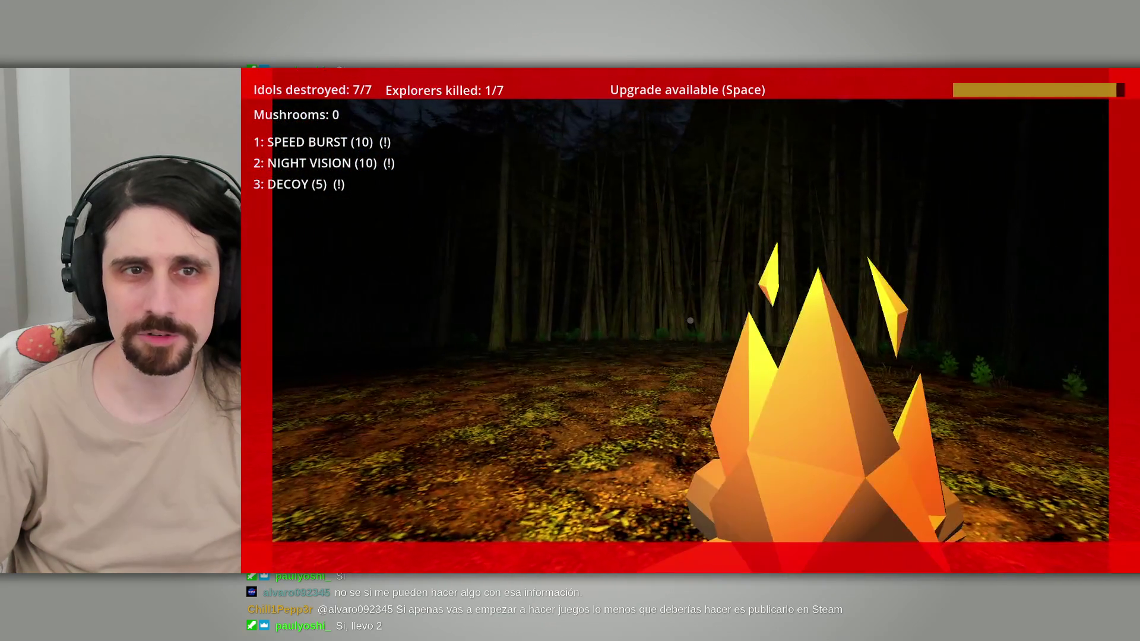
key(super)
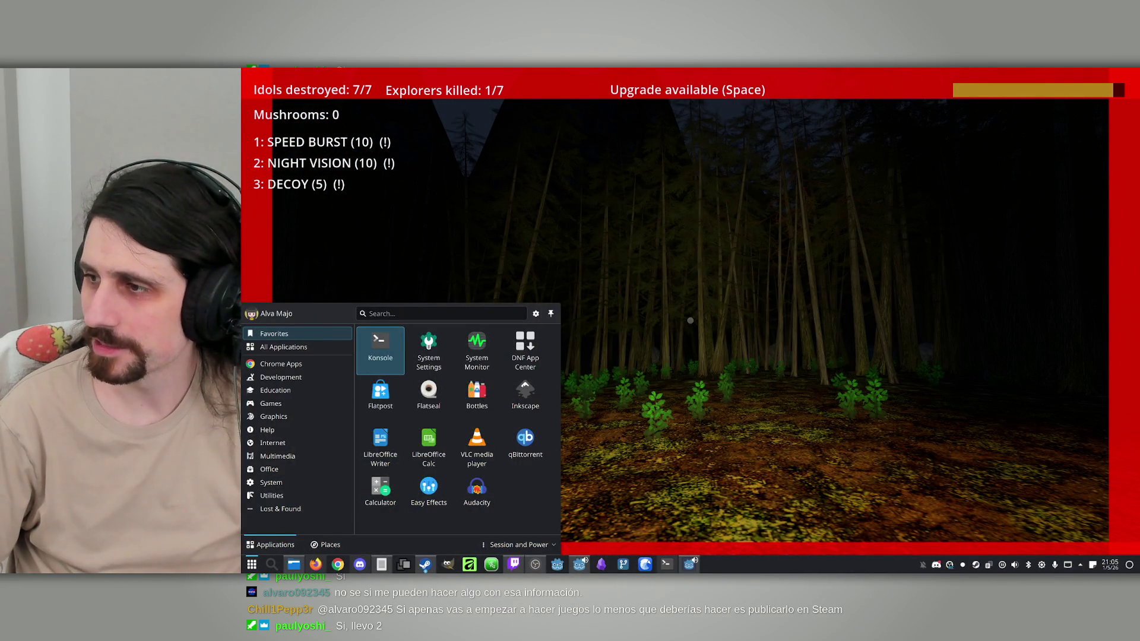
key(Escape)
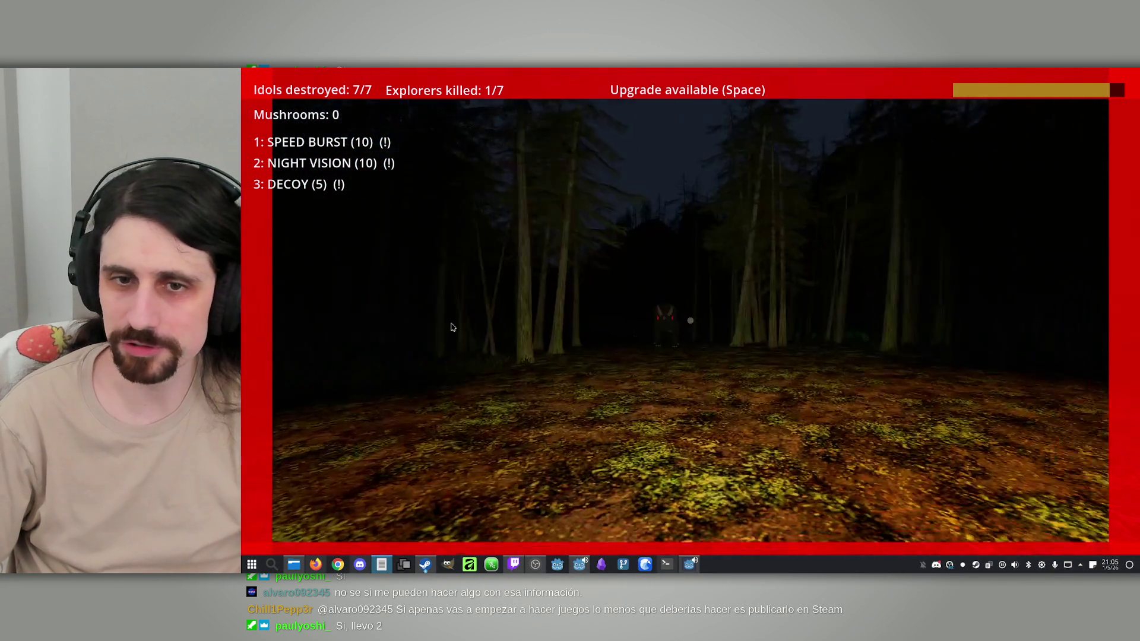
click(690, 321)
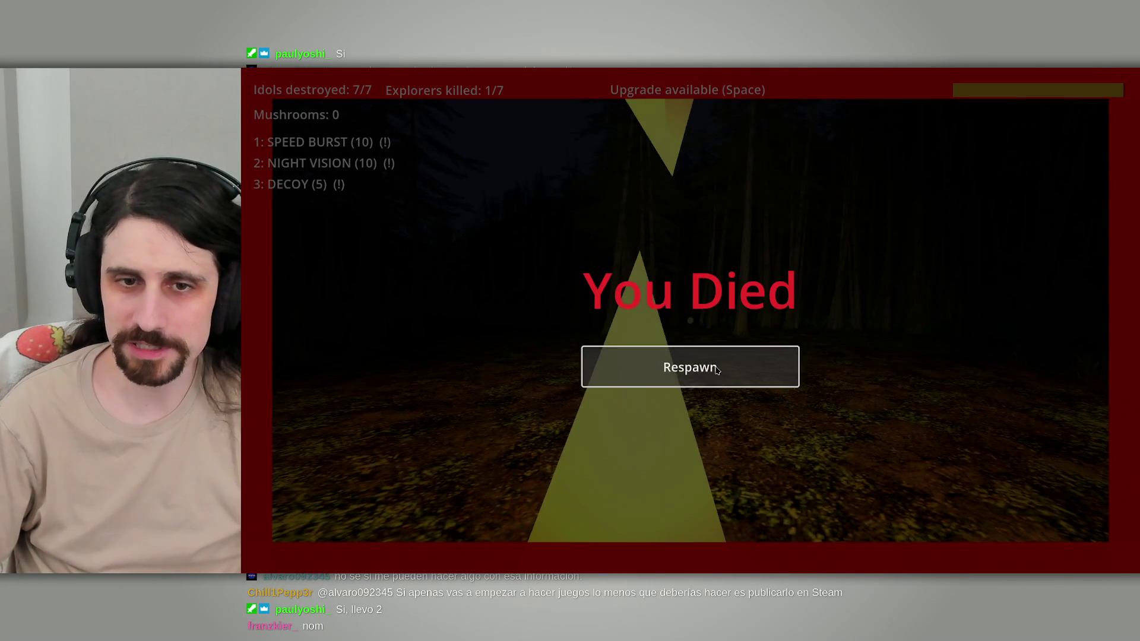
click(690, 366)
Step: Choose the Team Radar and Blinding Light upgrades and return focus to the game
key(space)
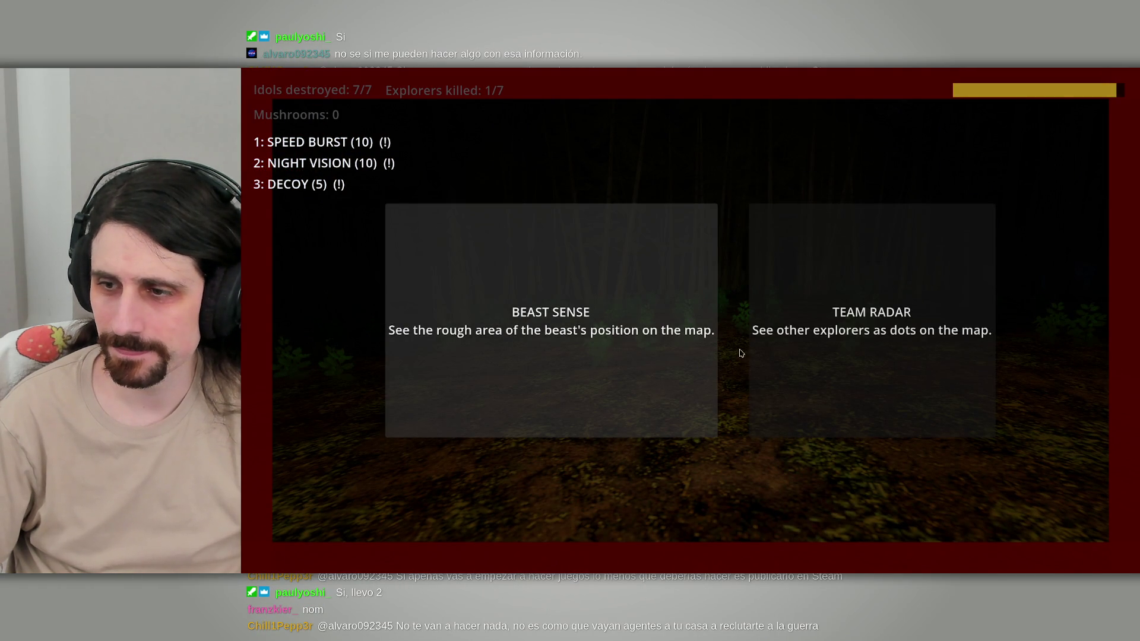
click(852, 362)
click(872, 359)
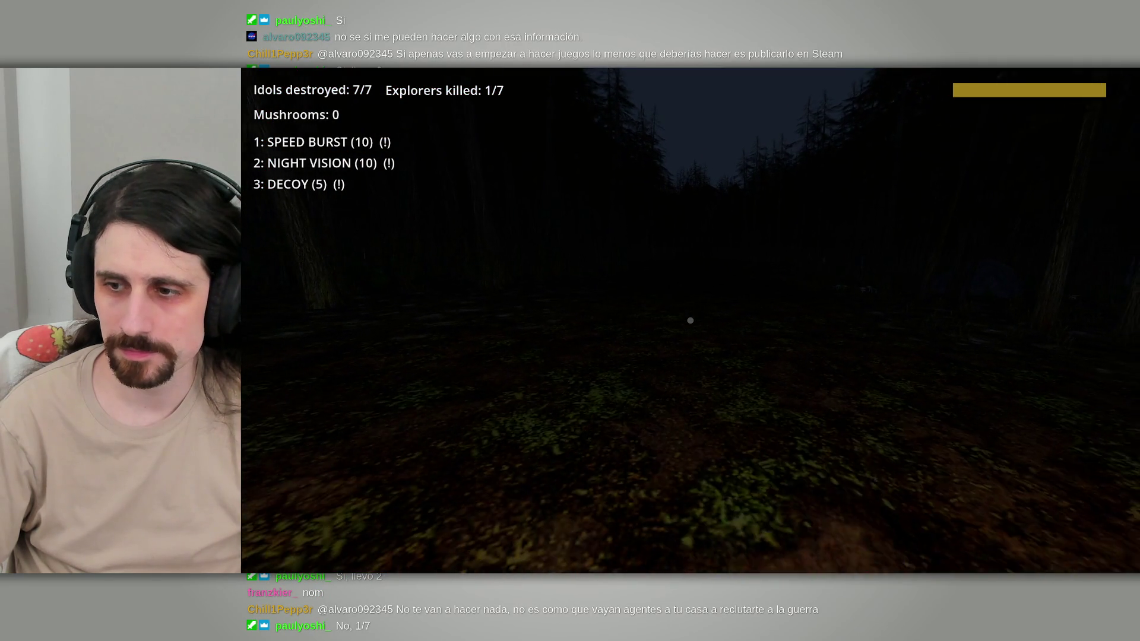
key(super)
click(731, 308)
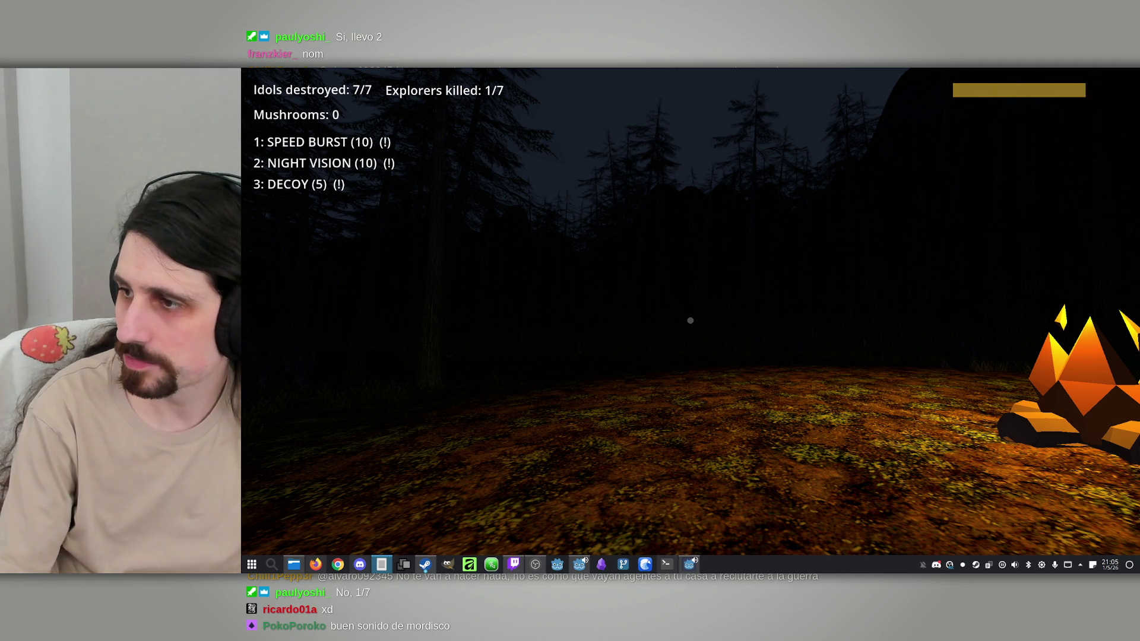
Step: Walk from the campfire along the forest path, checking the map, collecting mushrooms up to 3
key(w)
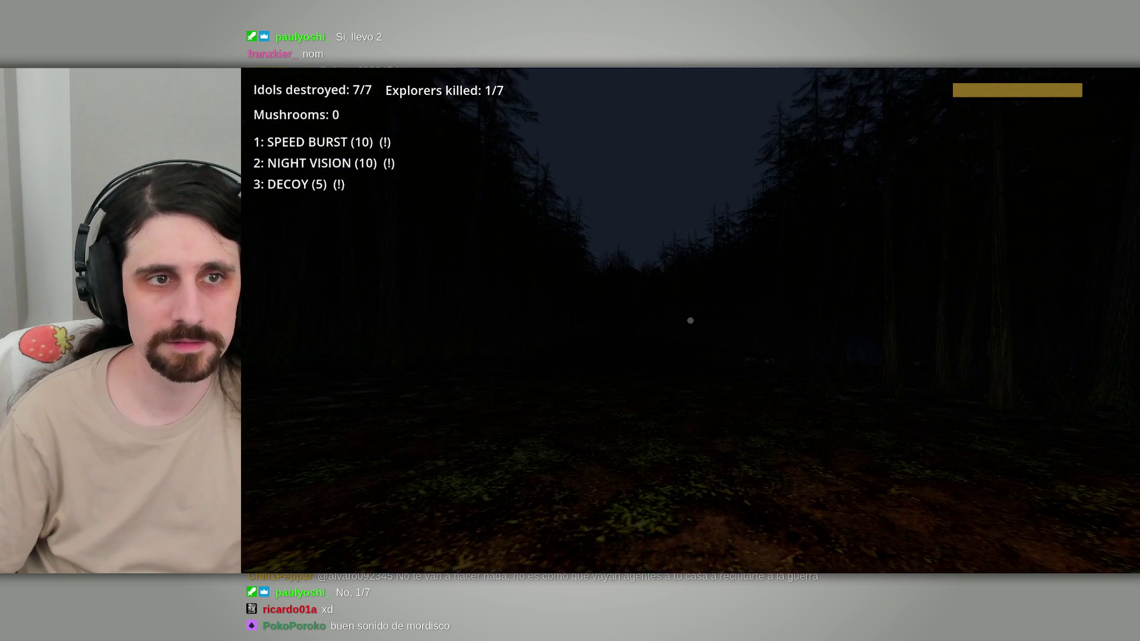
key(m)
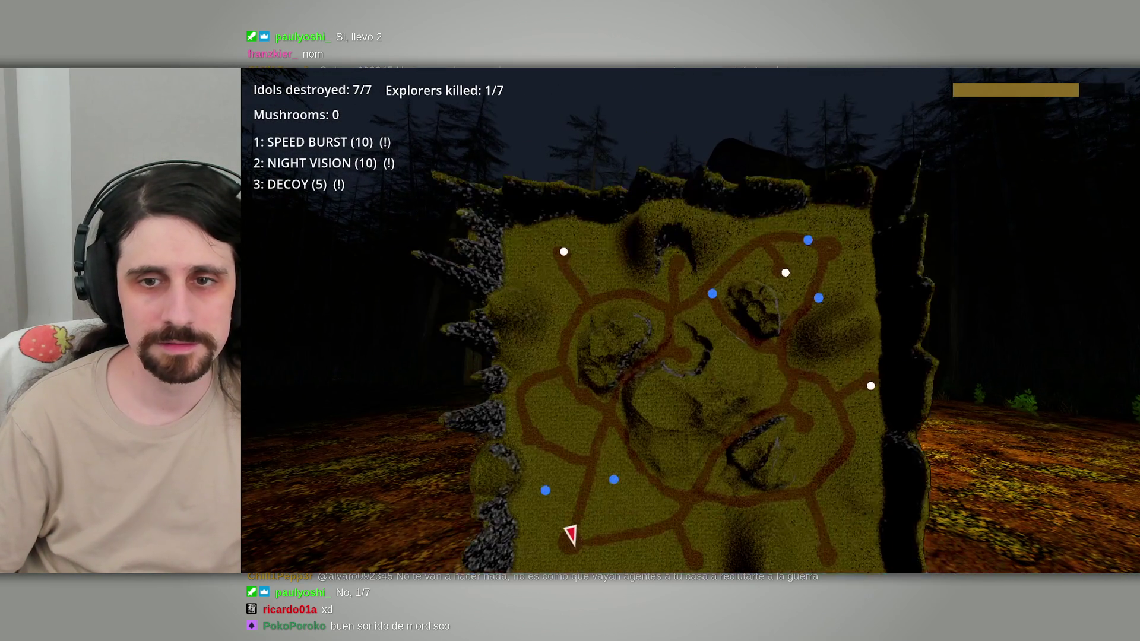
key(m)
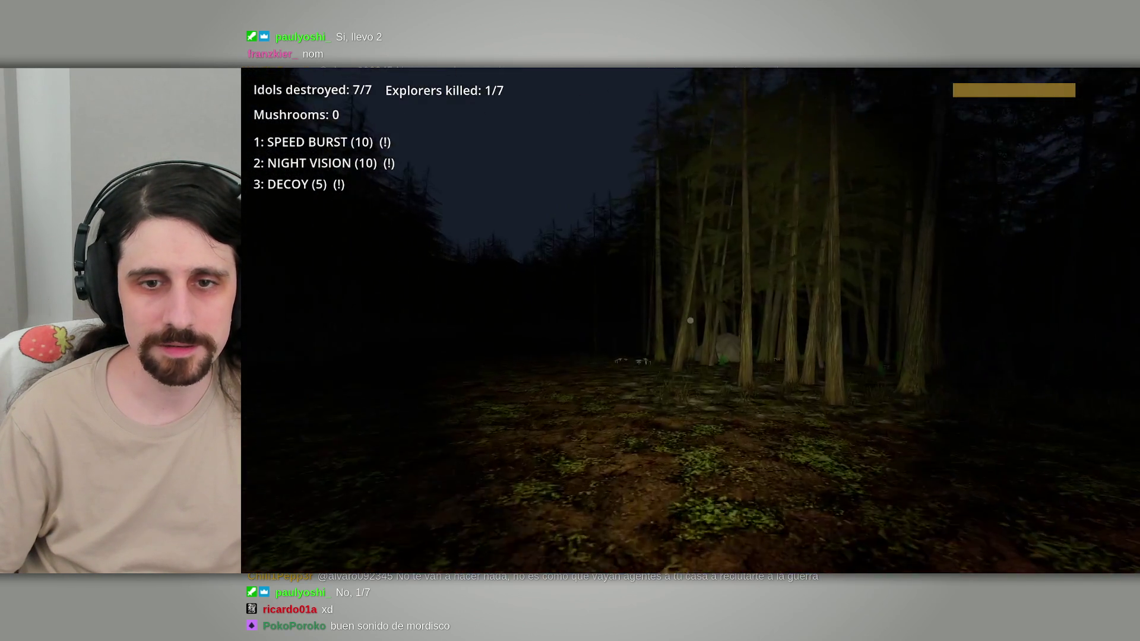
key(m)
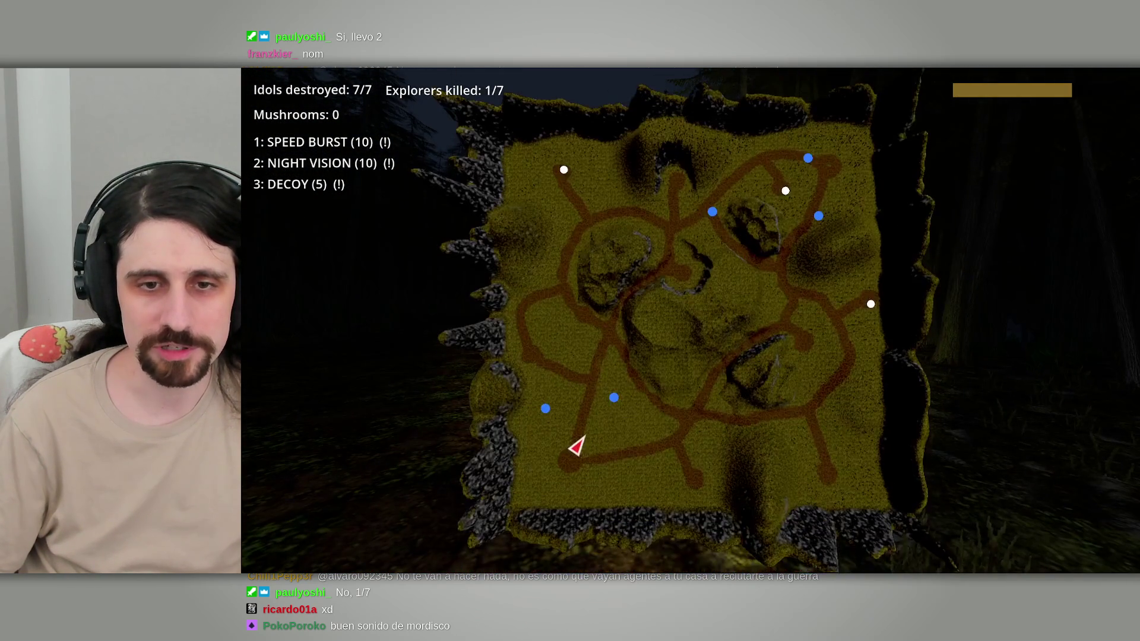
key(w)
key(w)
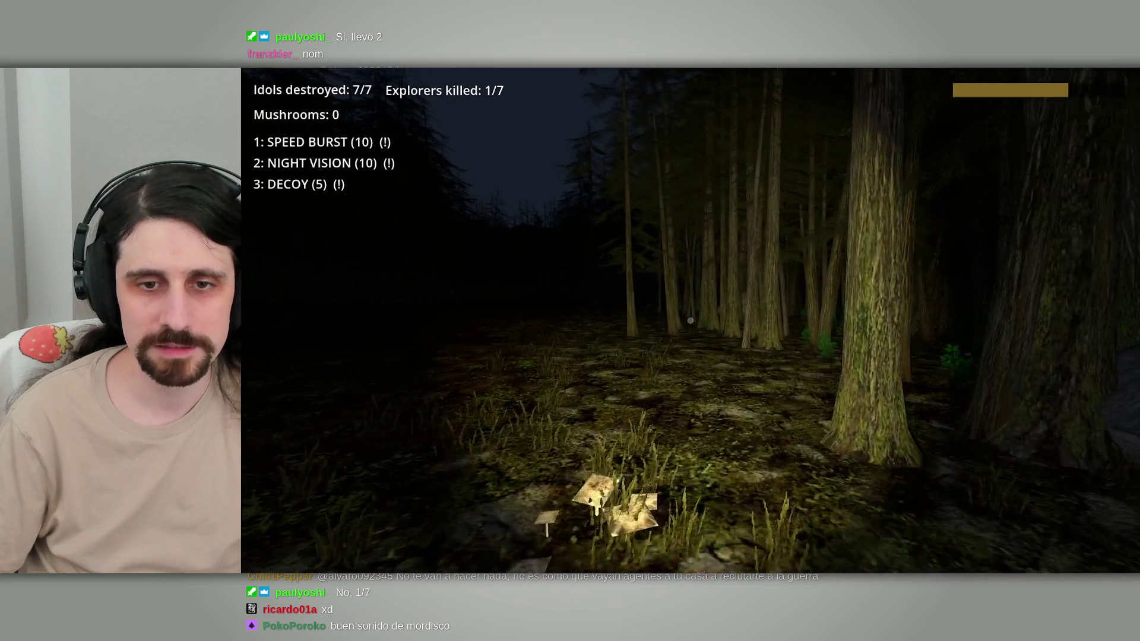
key(m)
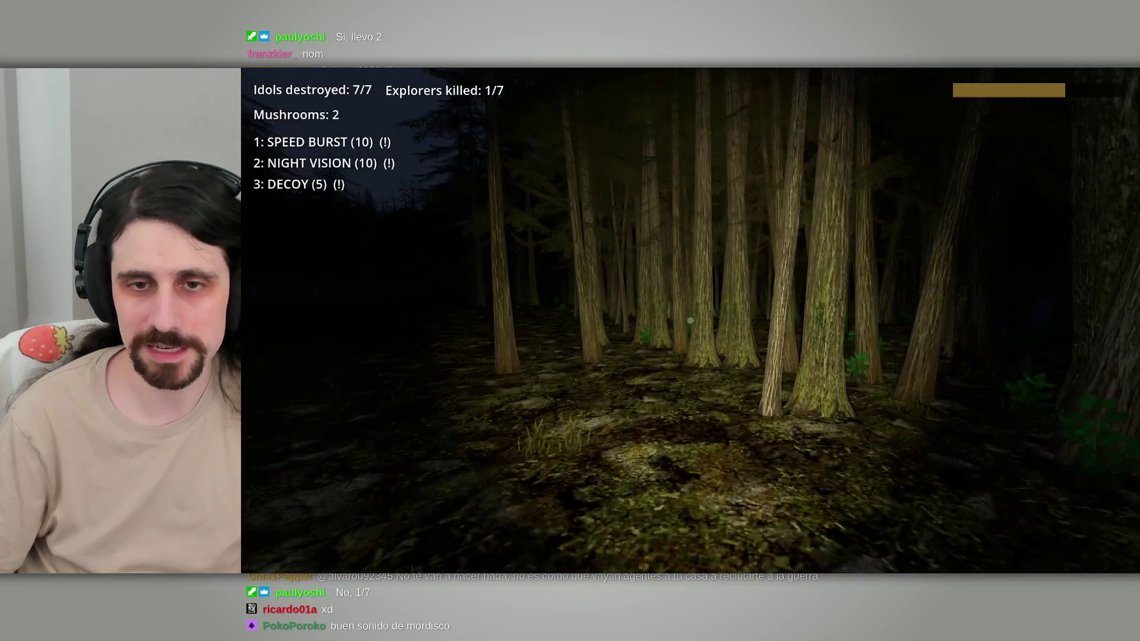
key(w)
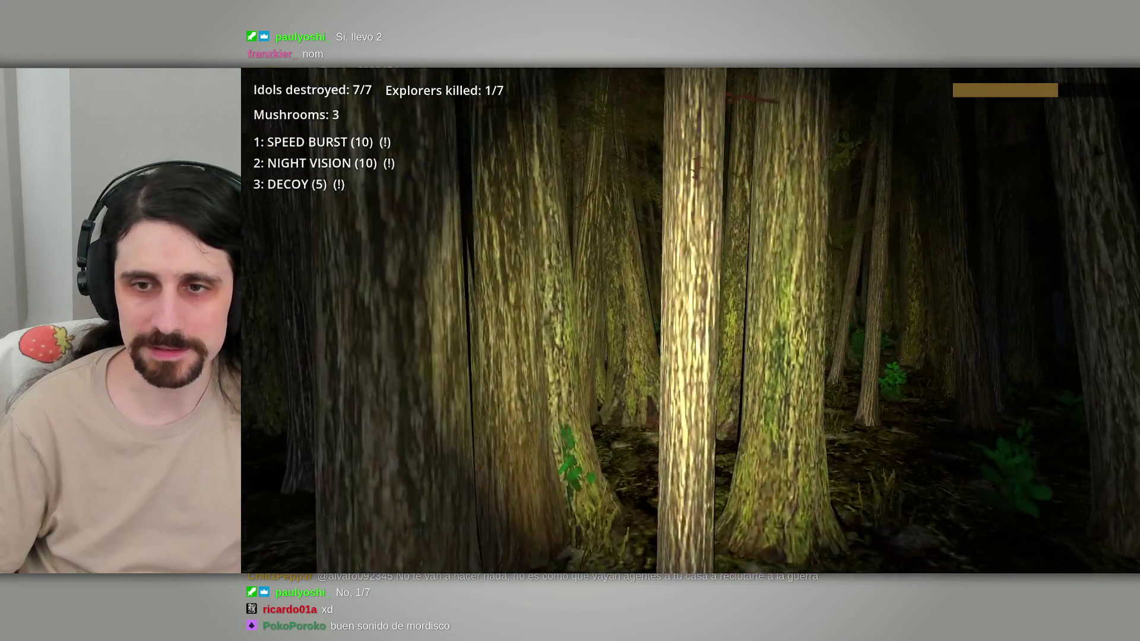
key(w)
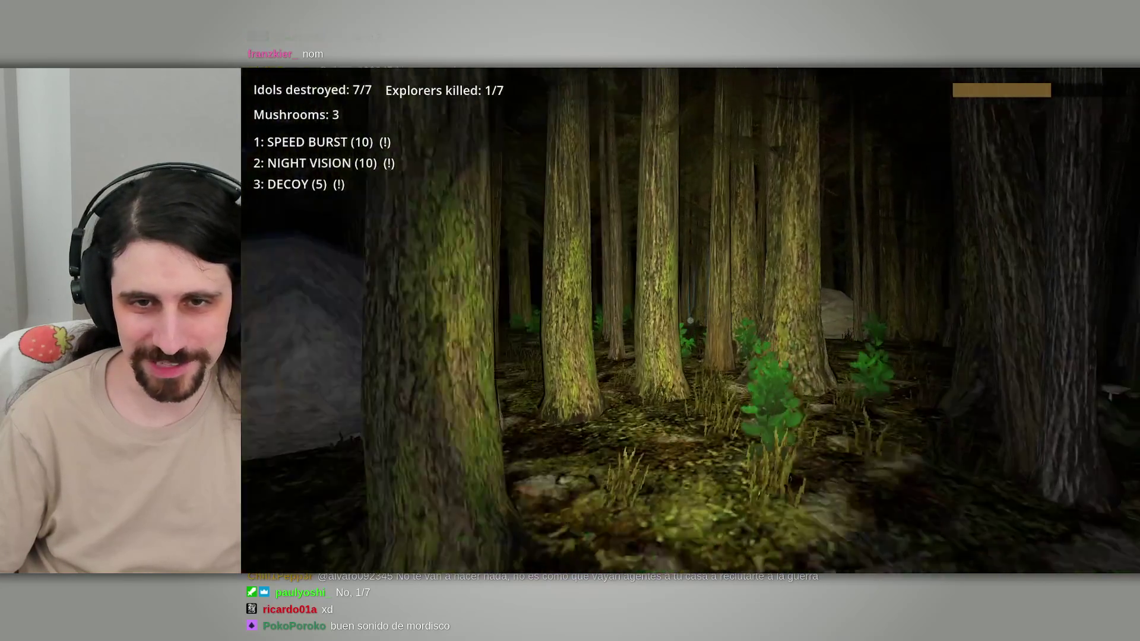
key(w)
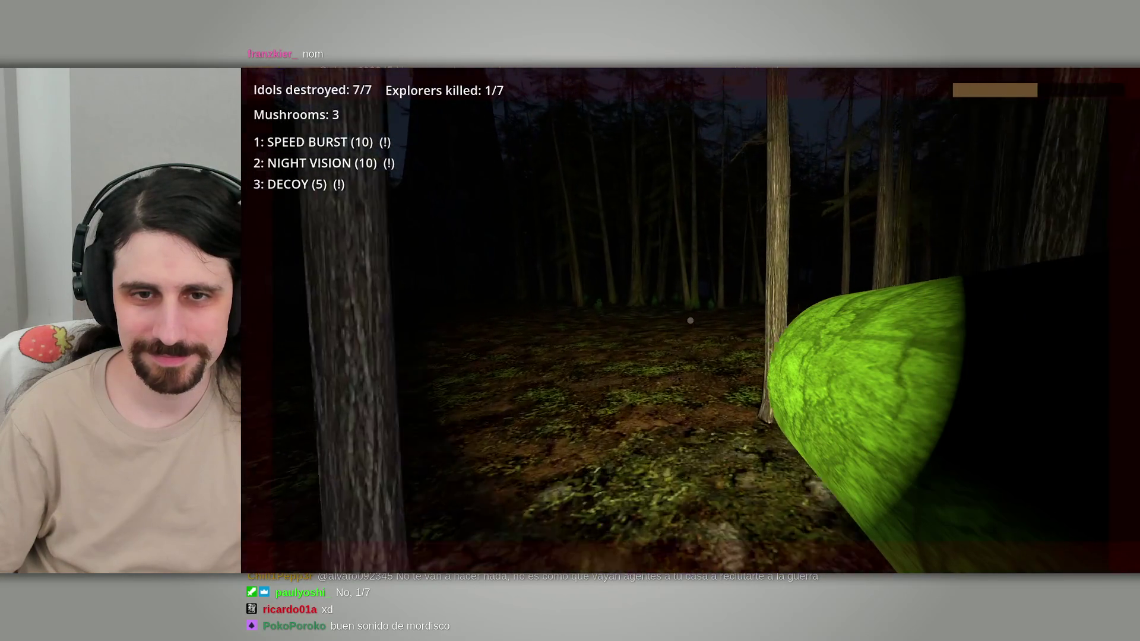
Step: Walk through the dark forest toward the rock spires, glancing at the map
key(m)
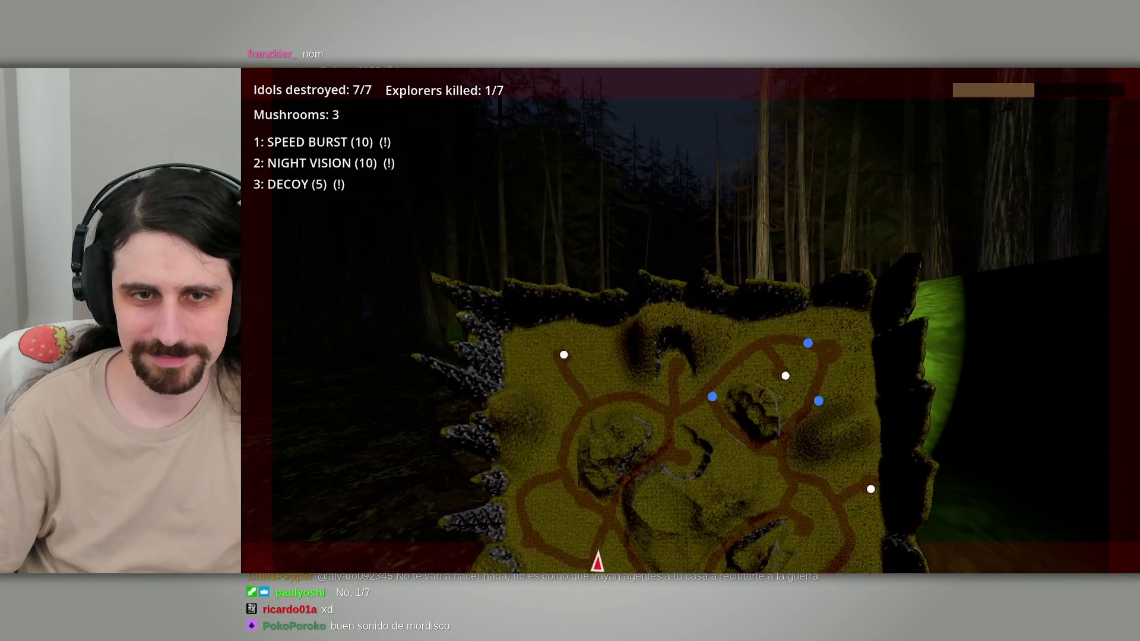
key(m)
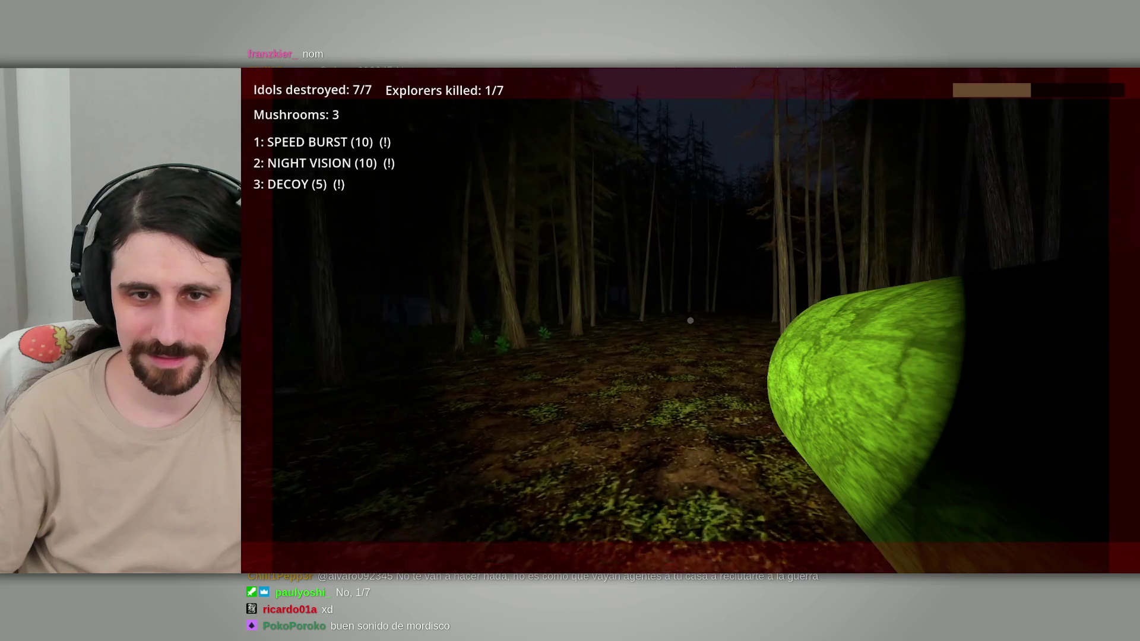
key(w)
key(w)
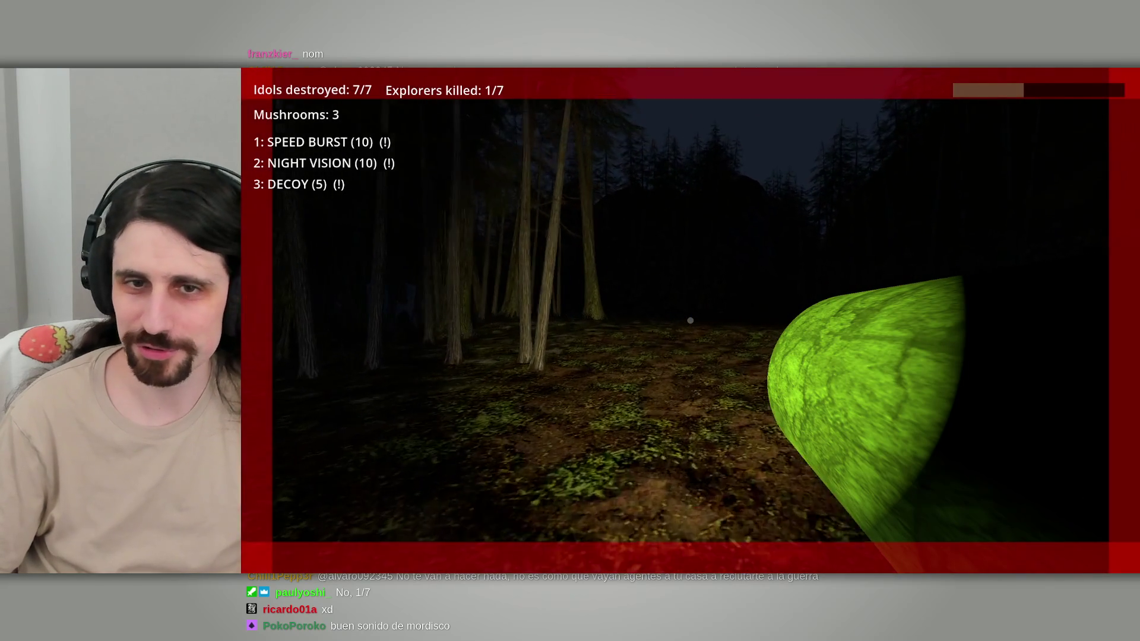
key(w)
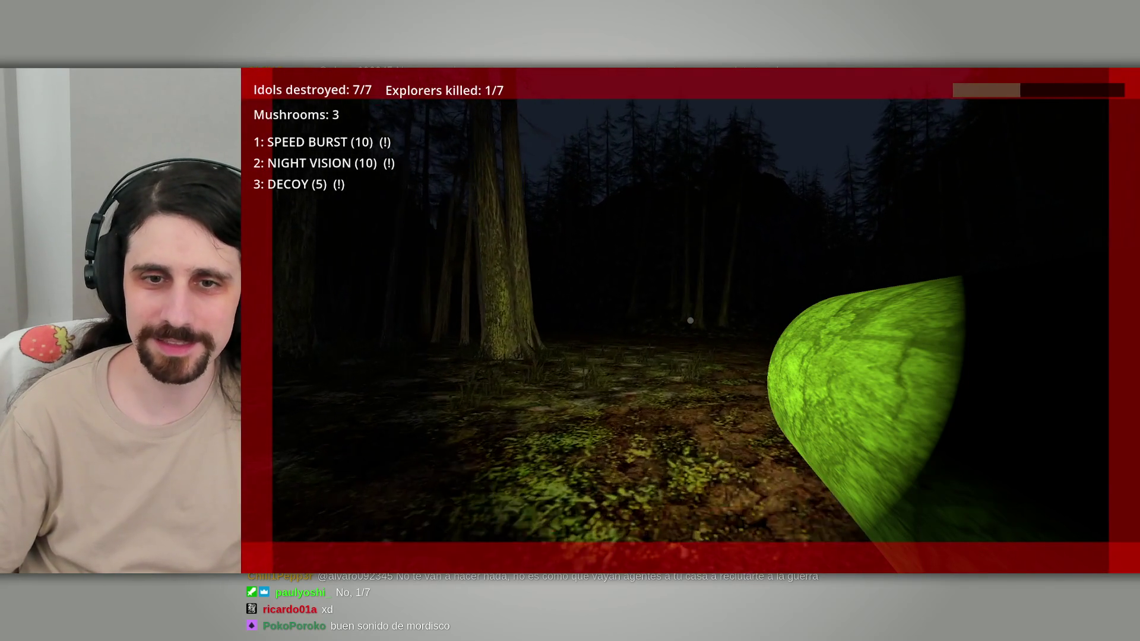
key(w)
key(Tab)
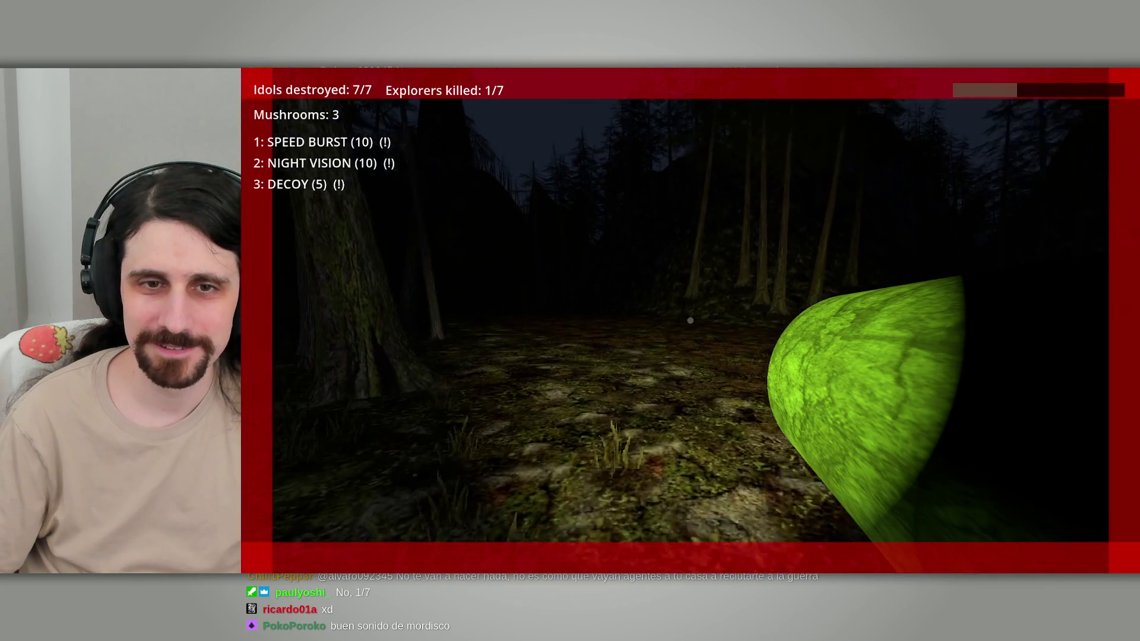
key(w)
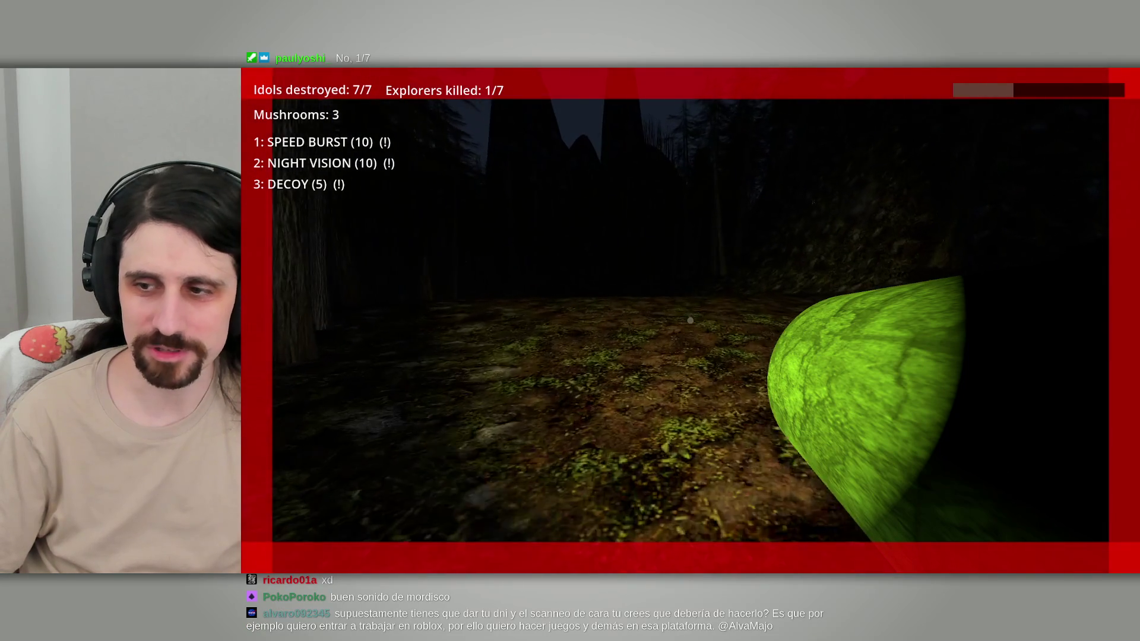
key(w)
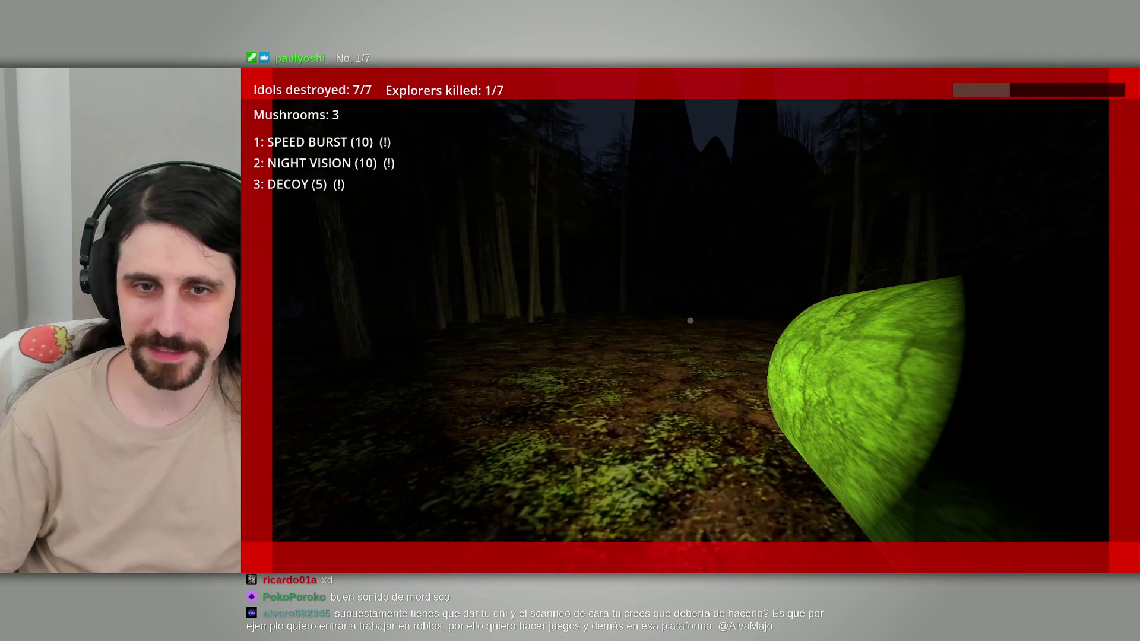
key(w)
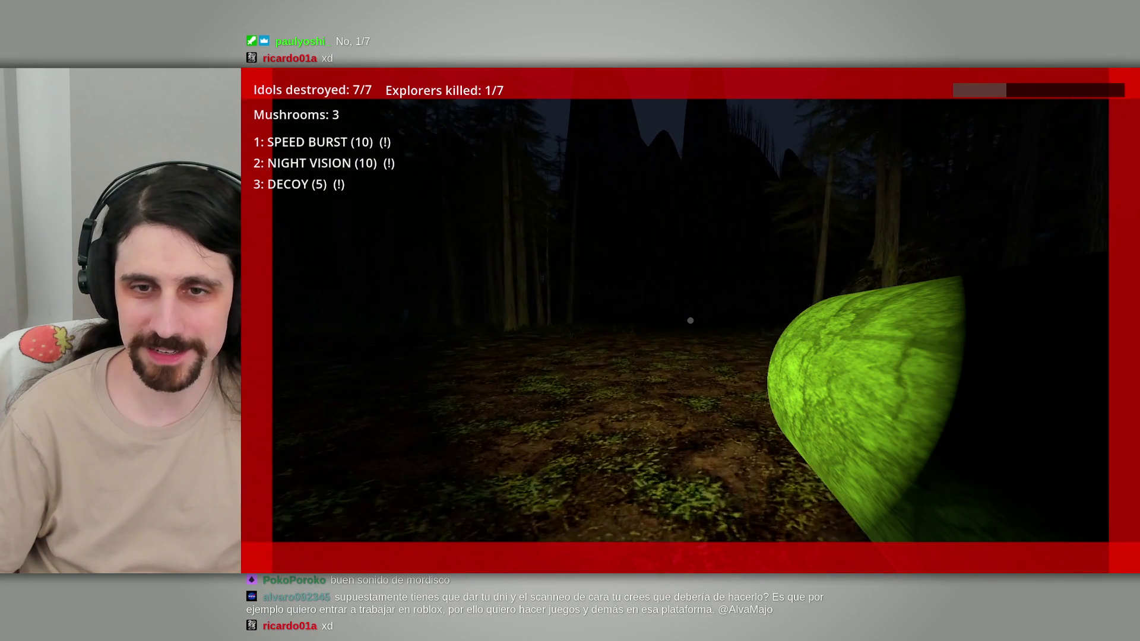
key(w)
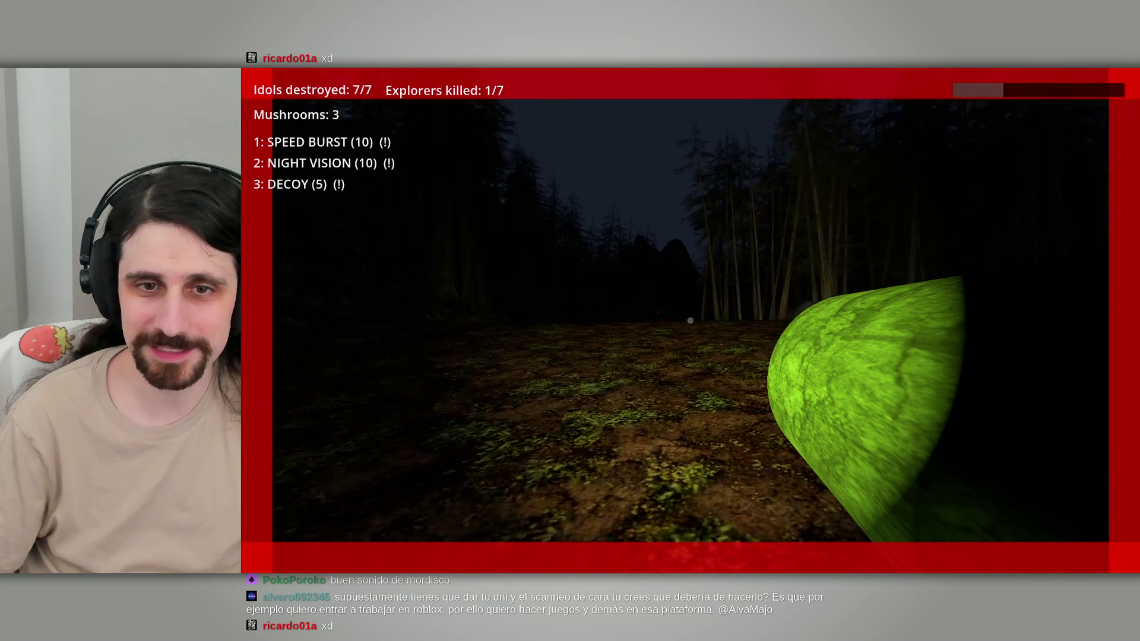
Step: Check the map for mushroom spots and collect a patch, raising the count to 4
key(w)
key(m)
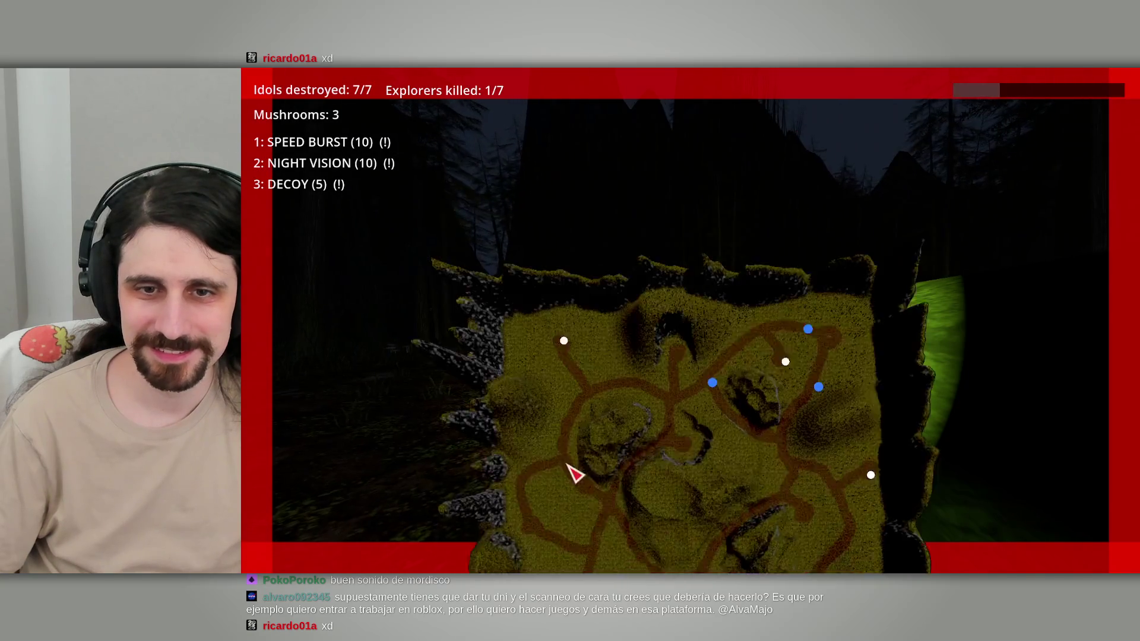
key(m)
key(w)
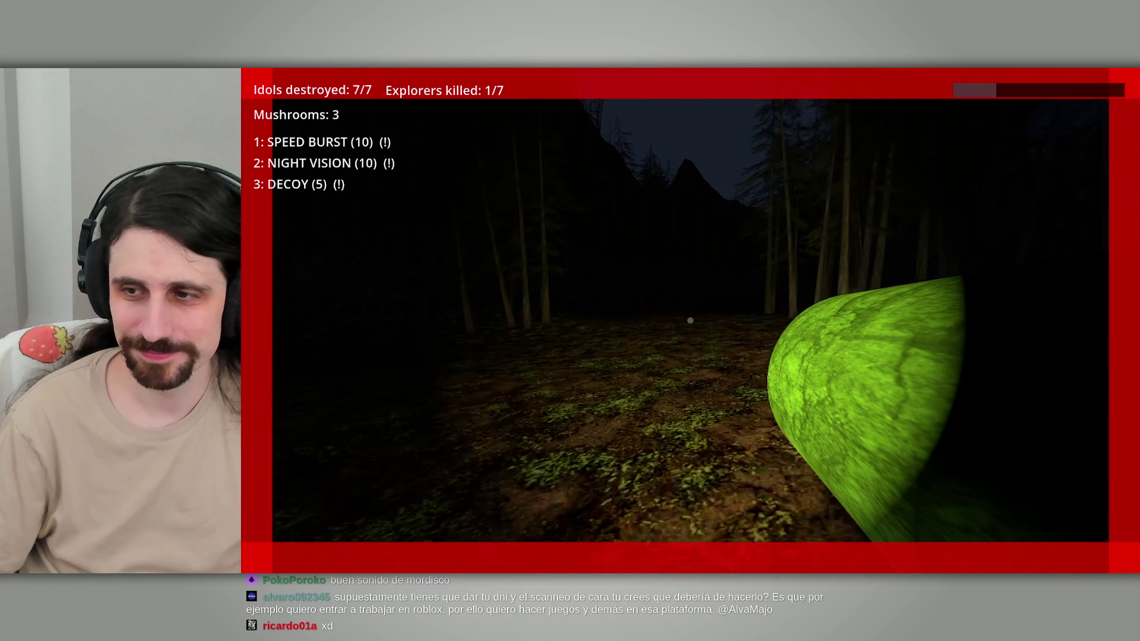
key(w)
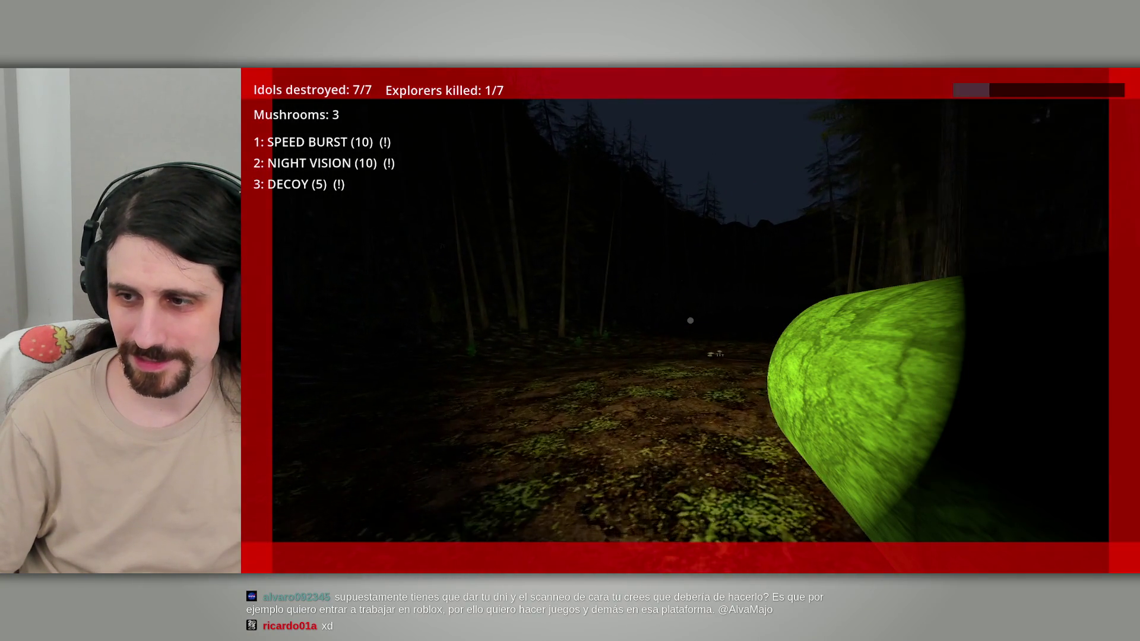
key(w)
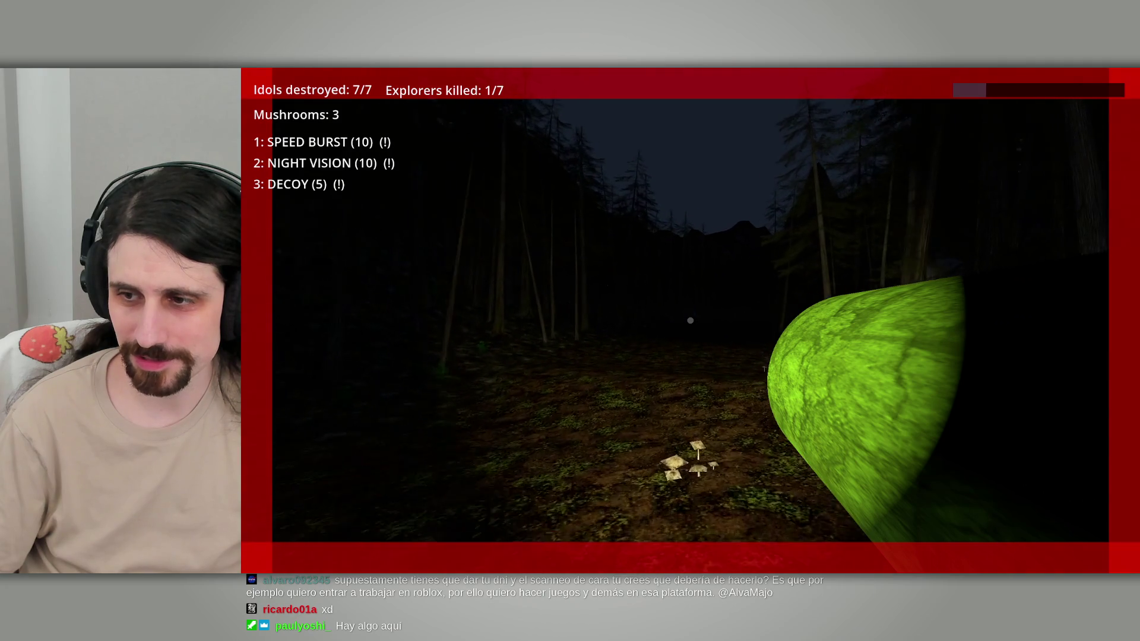
key(w)
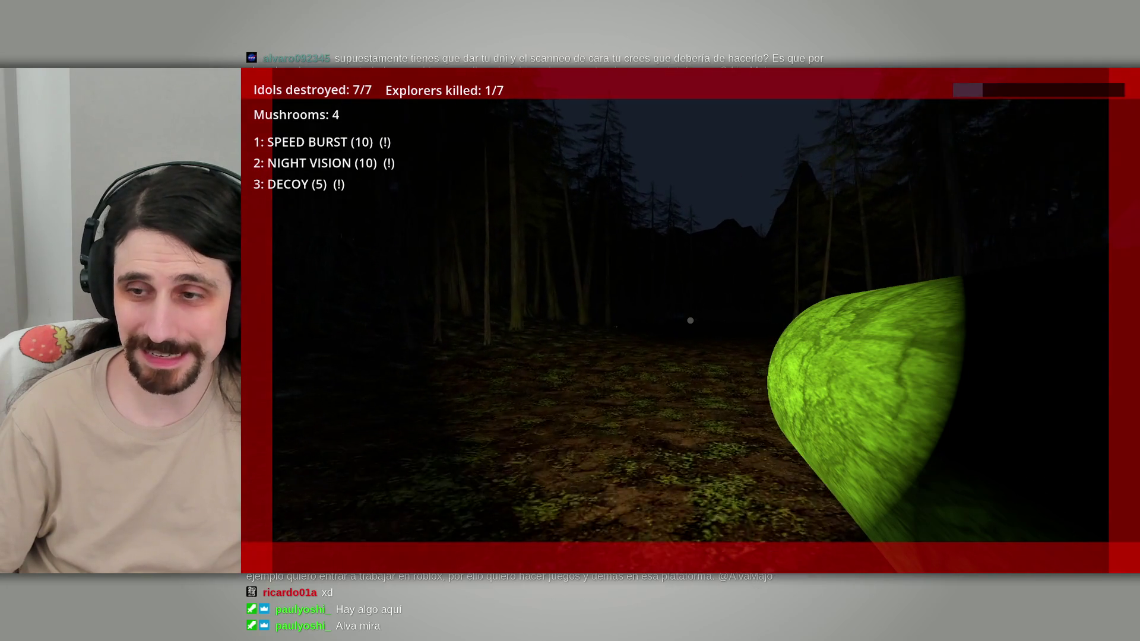
Step: Walk through the trees toward the mountains and collect another patch, raising the count to 5
key(w)
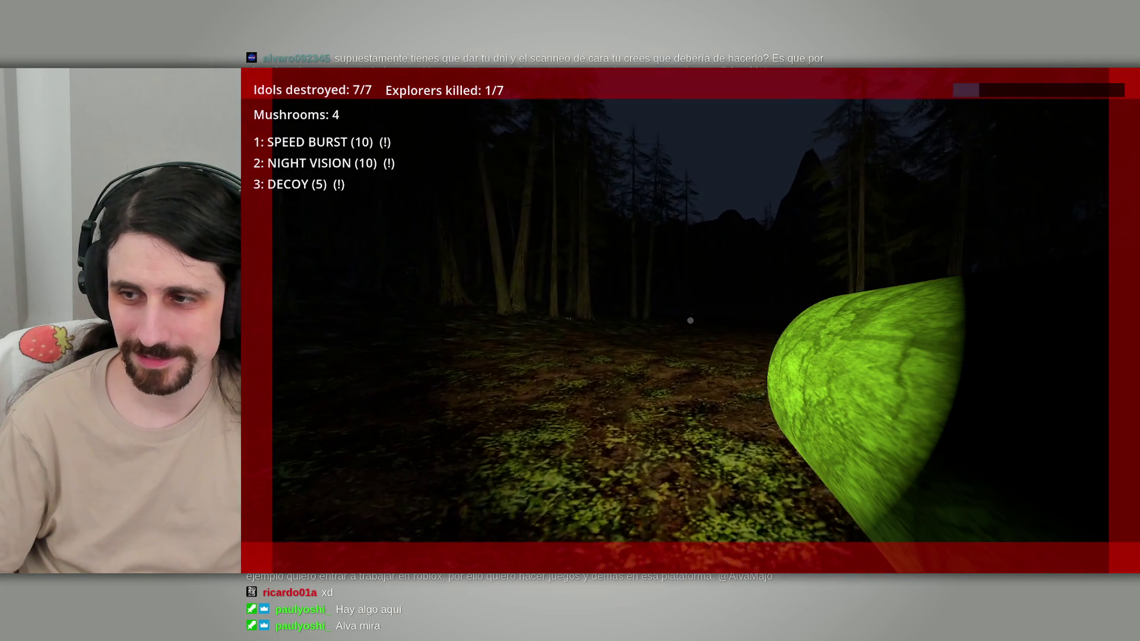
key(w)
key(m)
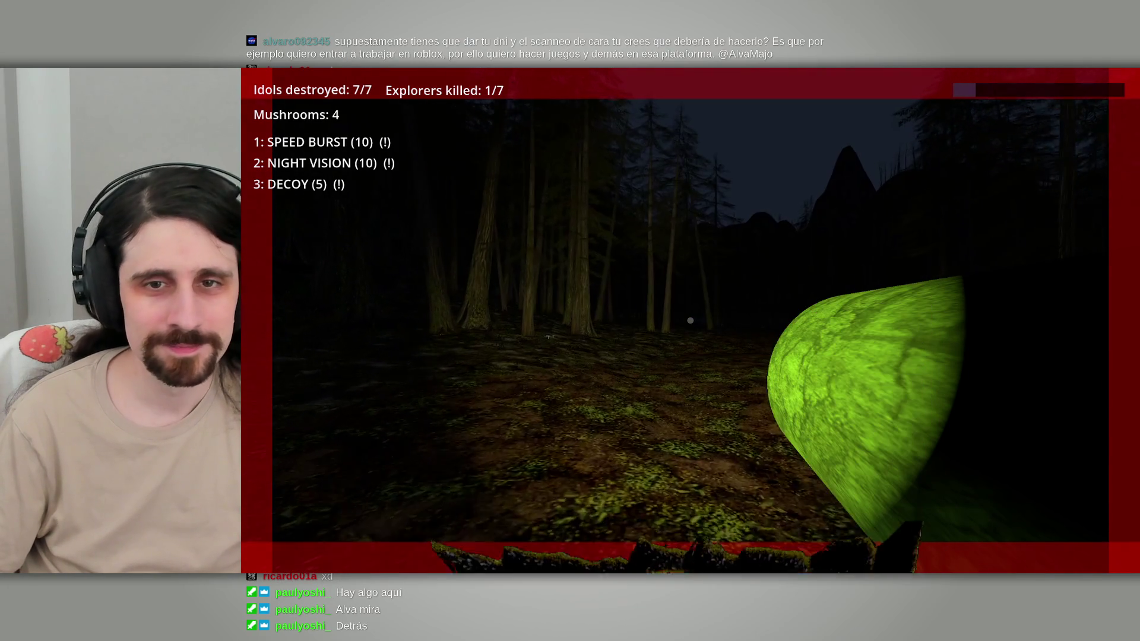
key(w)
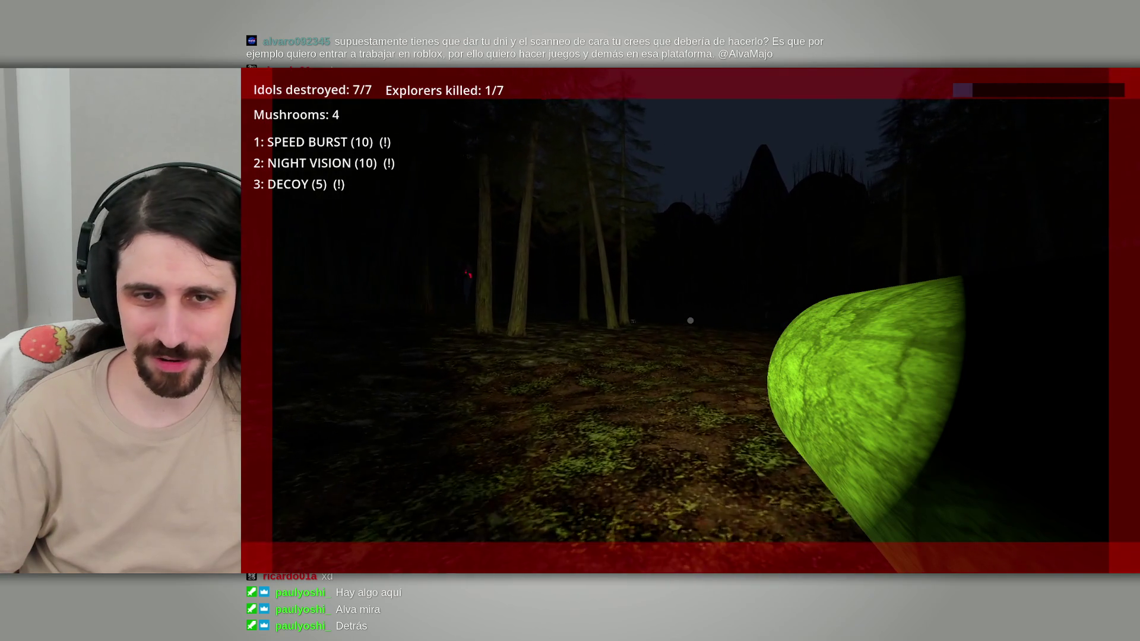
key(w)
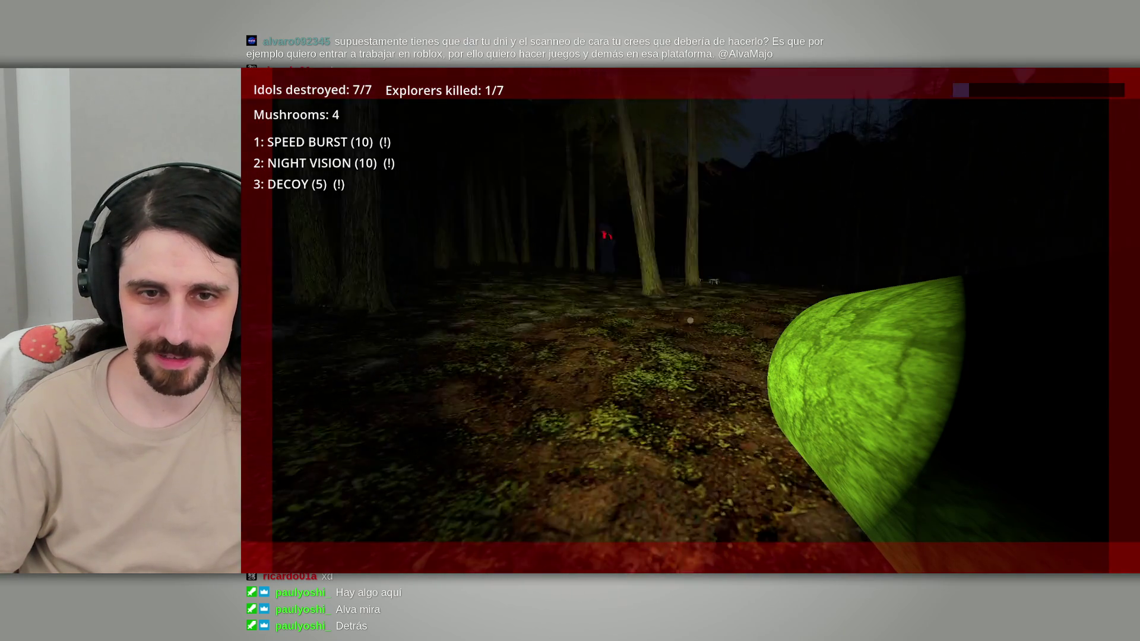
key(w)
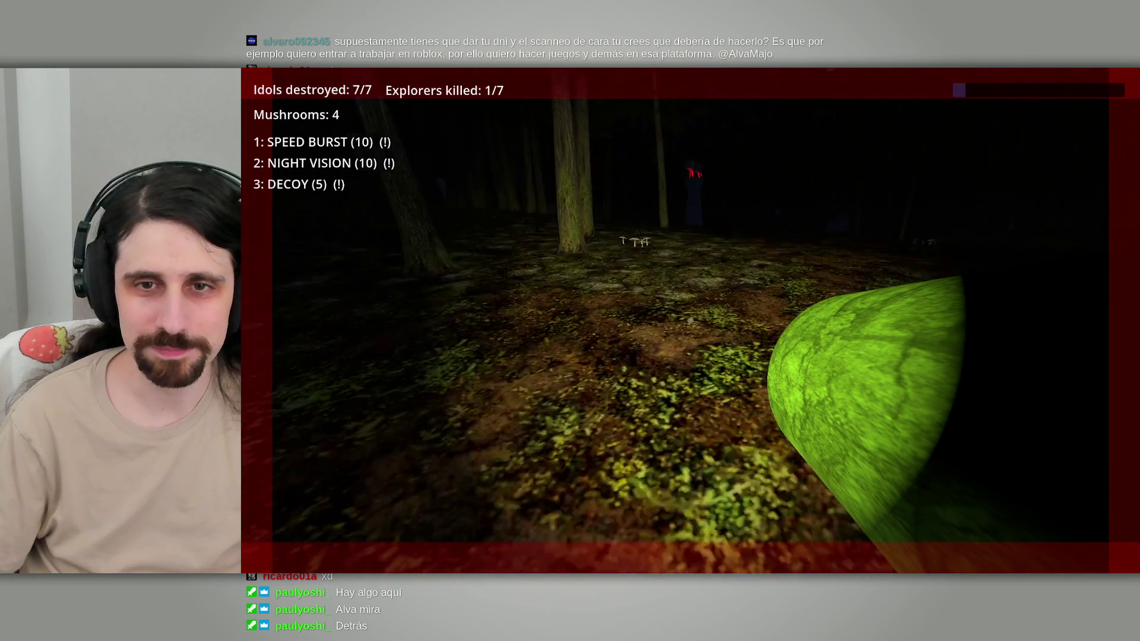
key(w)
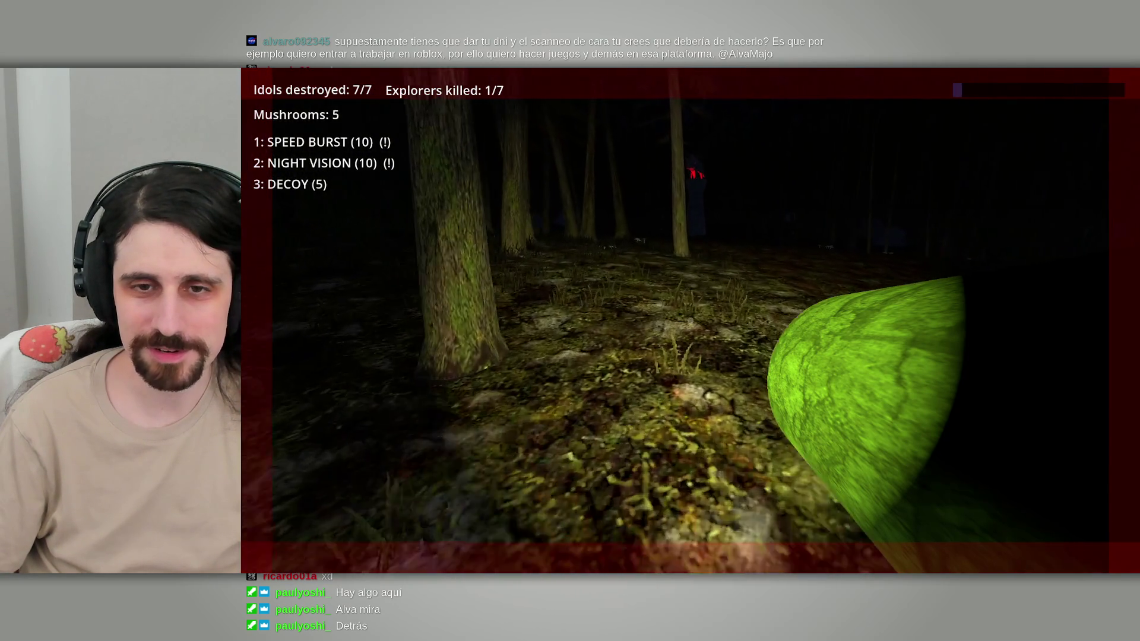
Step: Head past the red figure into the clearing toward the mushrooms by the rock
key(w)
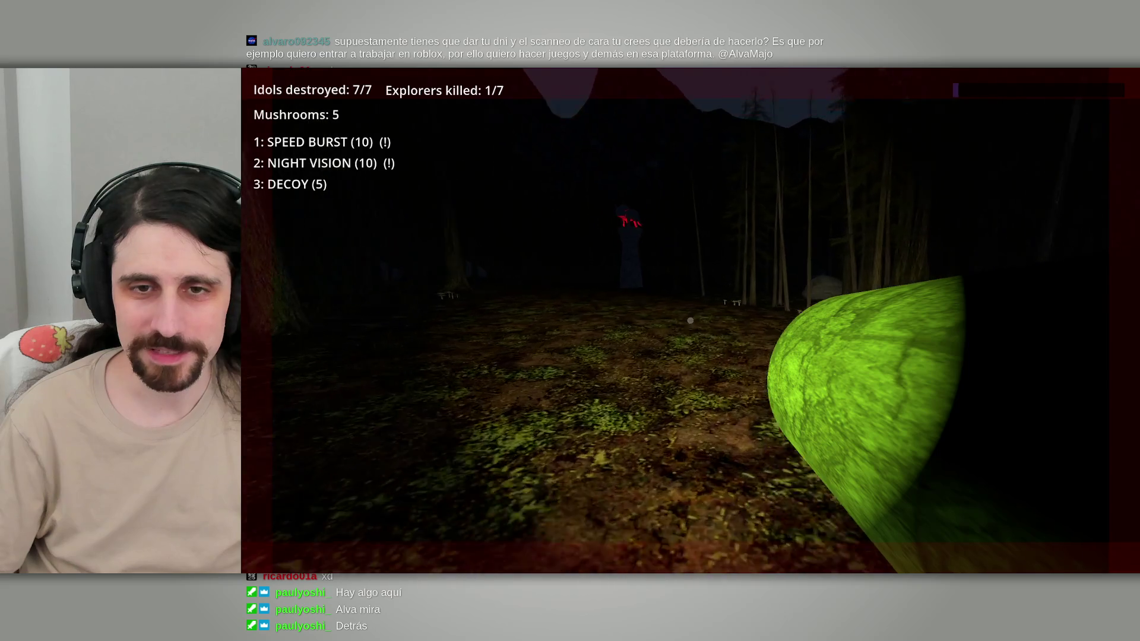
key(w)
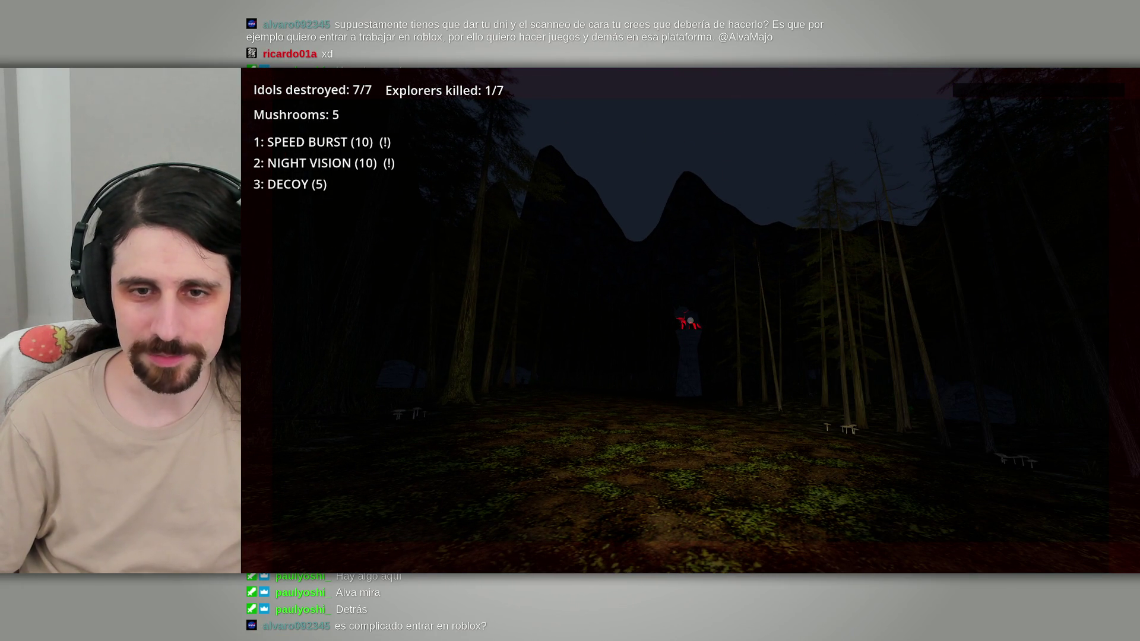
key(w)
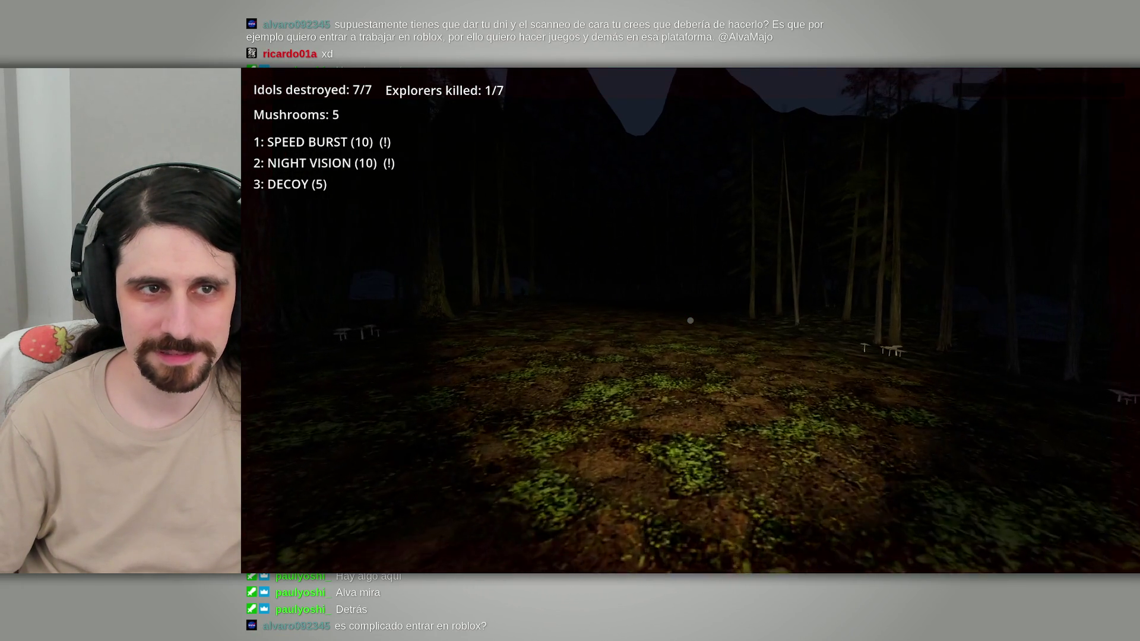
key(w)
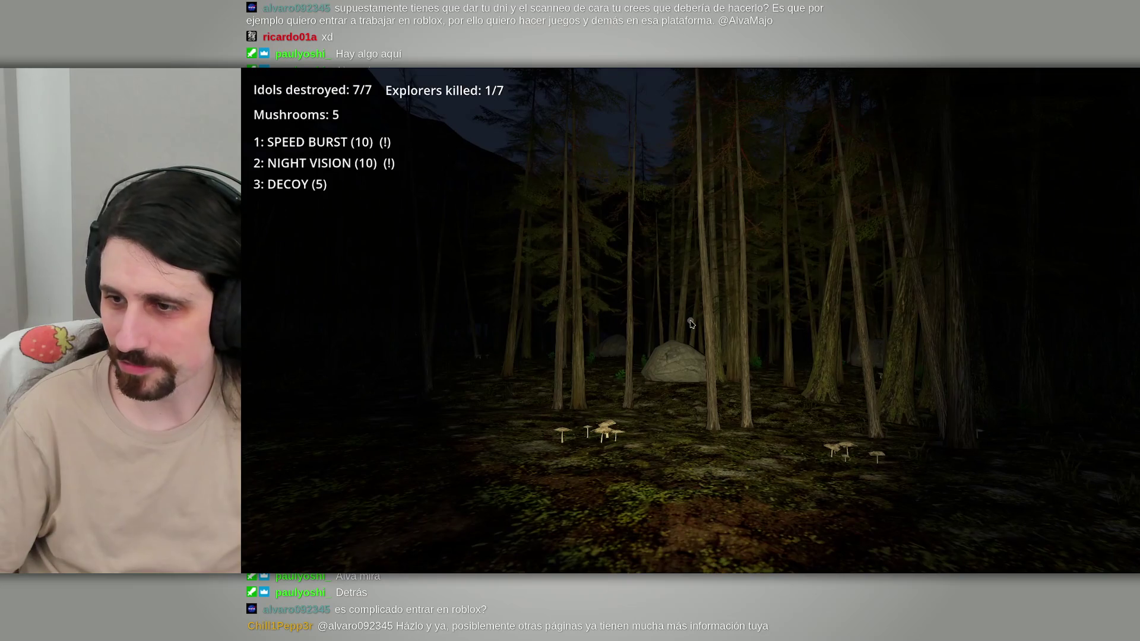
key(w)
text(When 7 idols are destroyed, nothing happens. The end d)
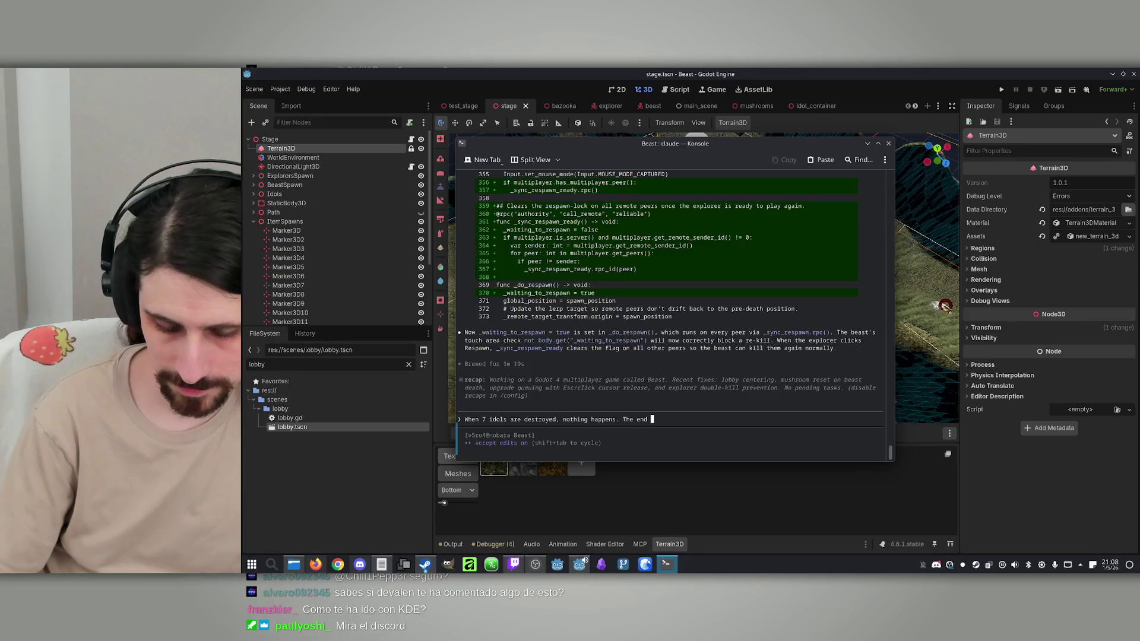
Step: Finish and send the Claude bug report: "When 7 idols are destroyed, nothing happens. The end screen doesn't appear."
key(BackSpace)
text(scree)
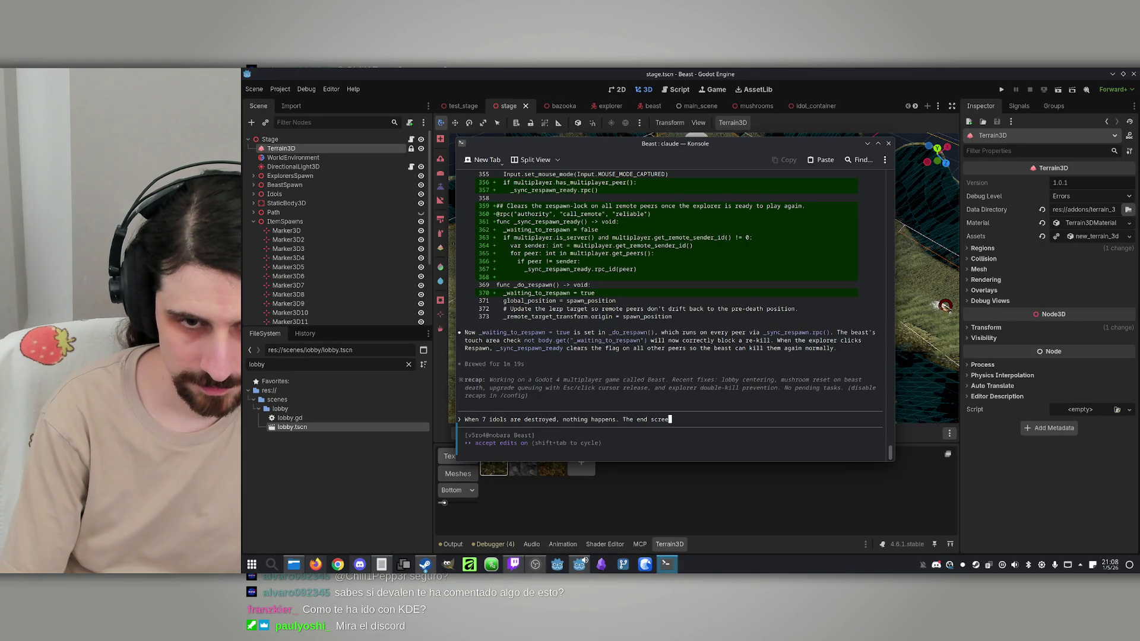
text(n doesn't appear.)
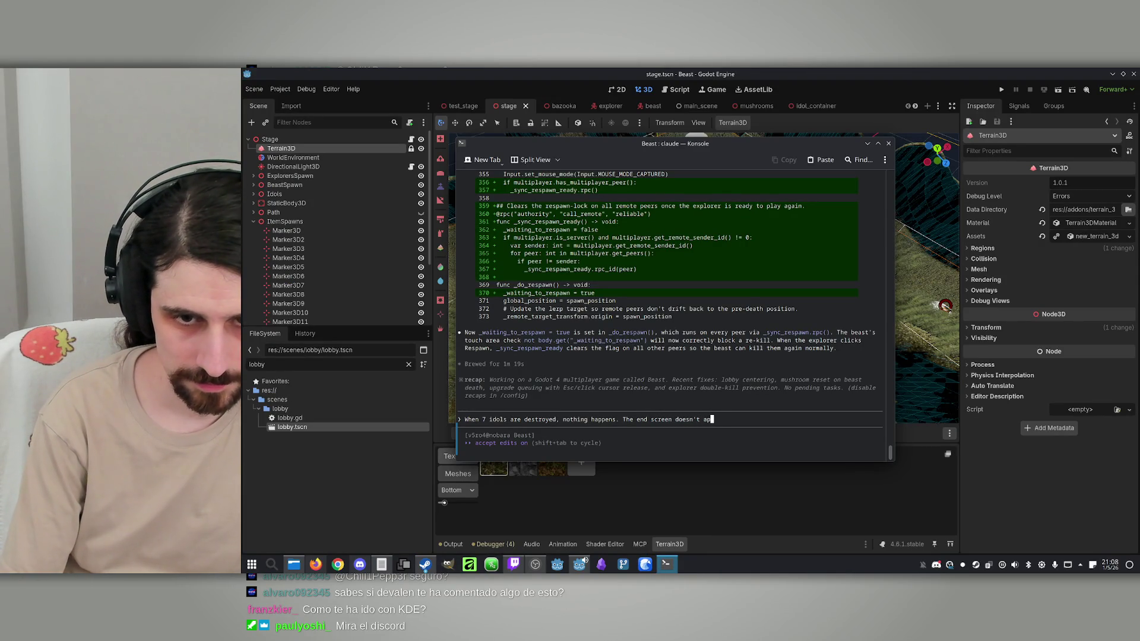
key(Return)
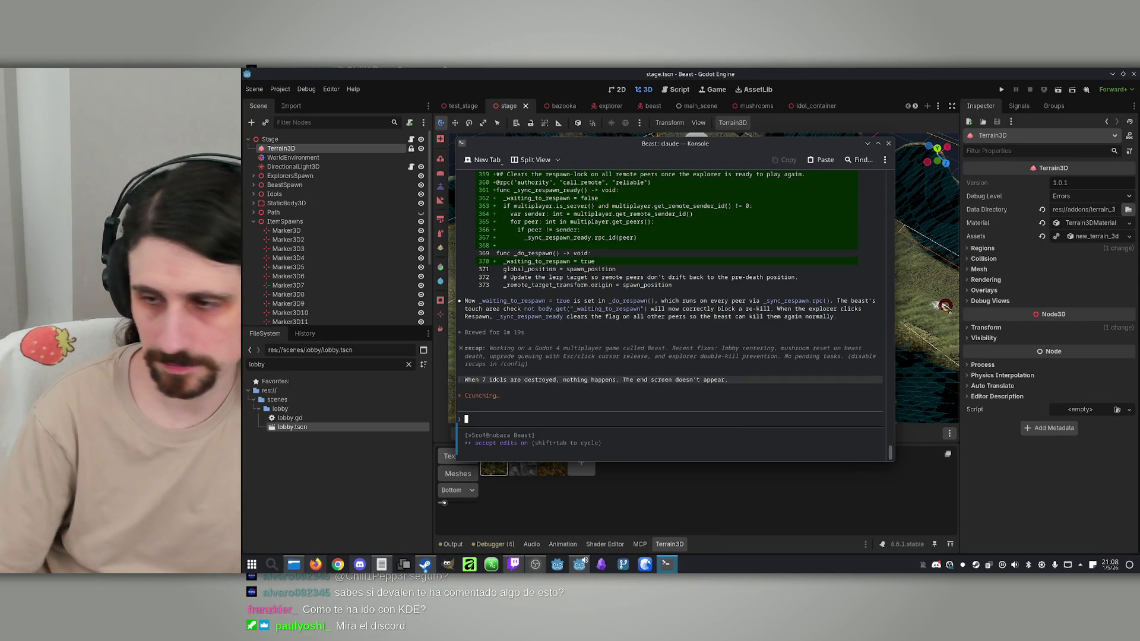
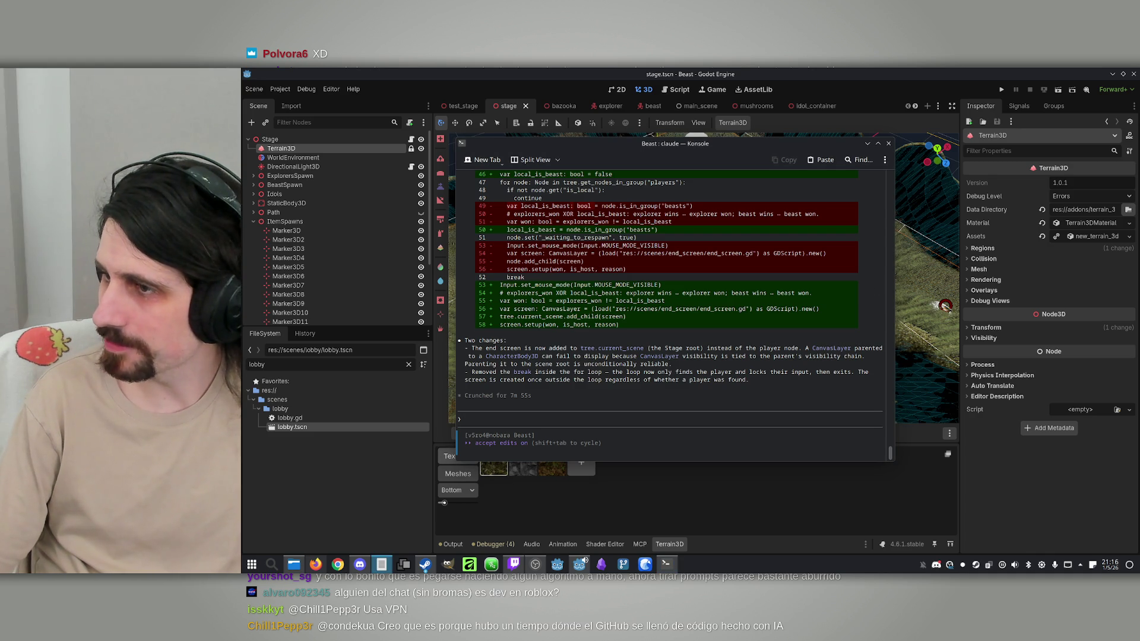
Step: Replace the old idol message with 'The explorers killed count doesn't increase when an explorer is killed.' and send it
text(When 7 idols are destroyed, nothing happens. The end screen doesn't appear.)
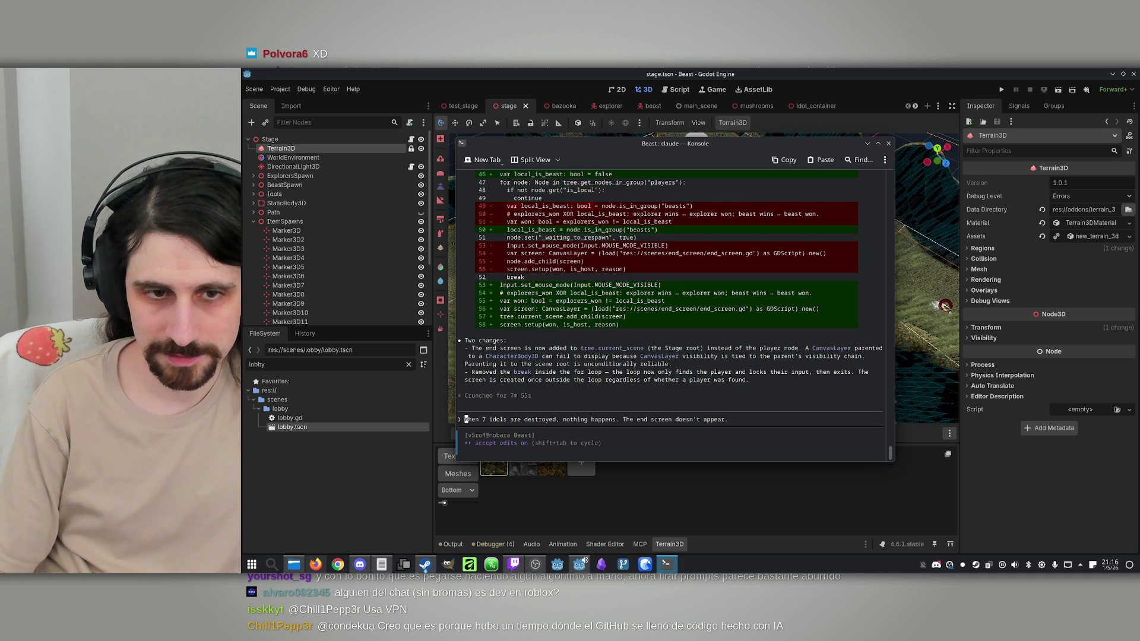
key(End)
key(BackSpace)
key(BackSpace)
key(BackSpace)
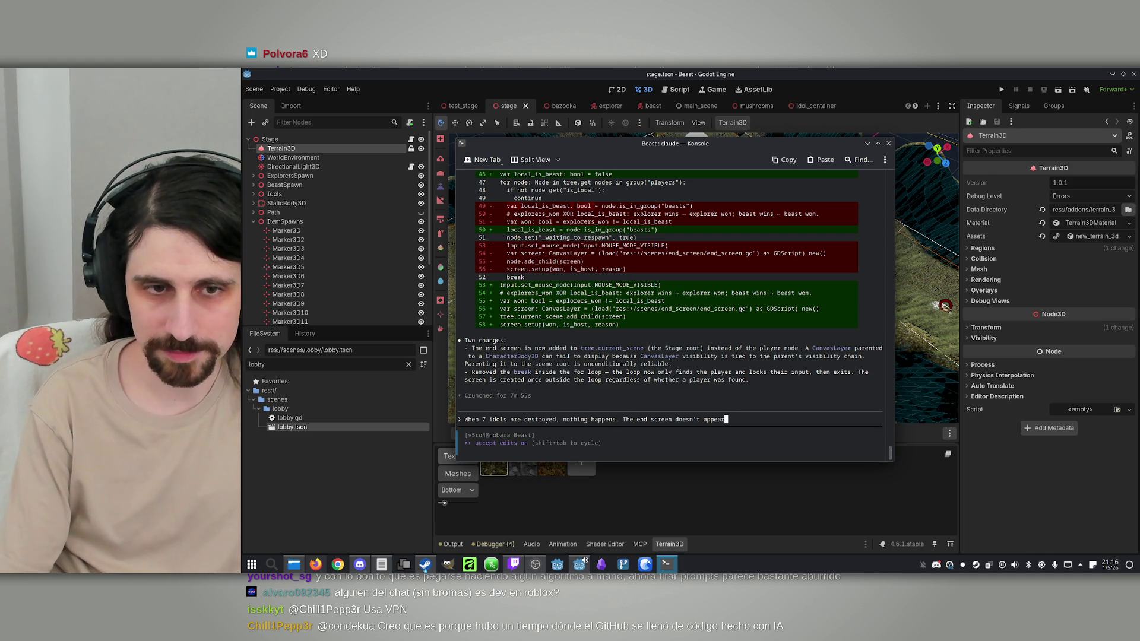
key(BackSpace)
key(BackSpace)
key(BackSpace)
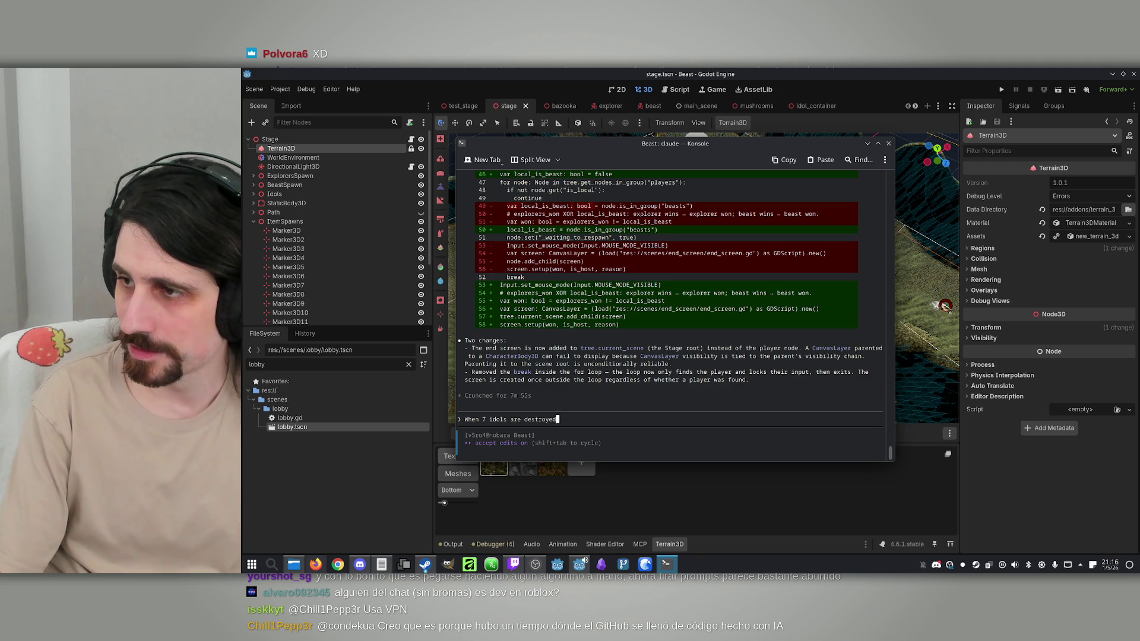
key(BackSpace)
key(BackSpace)
key(BackSpace)
text(The explorers kil)
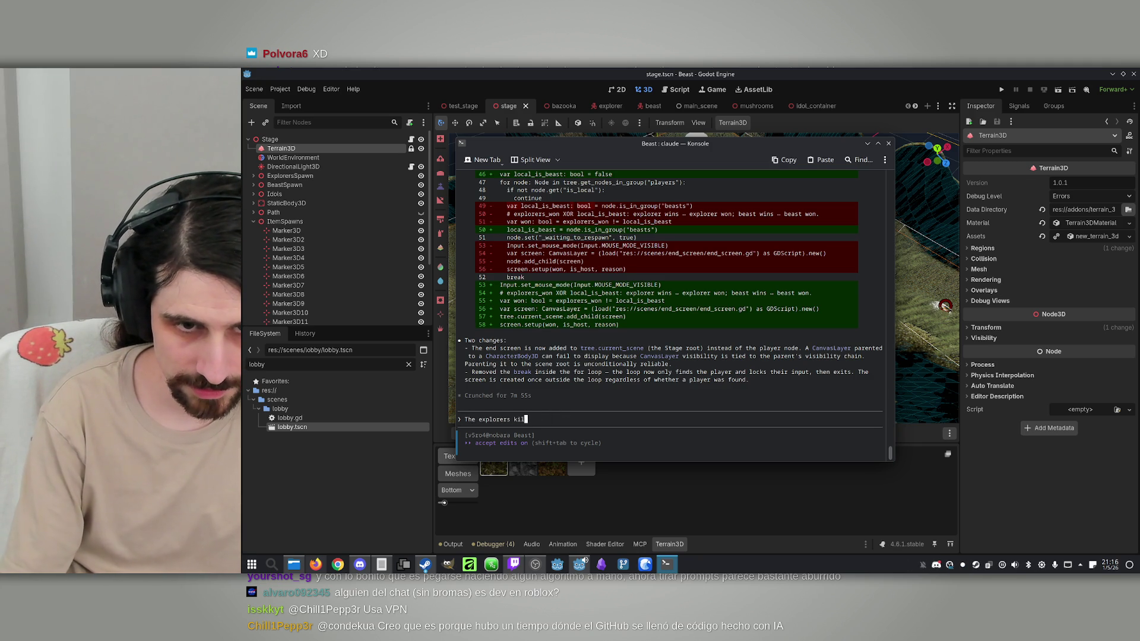
text(led count doesn't )
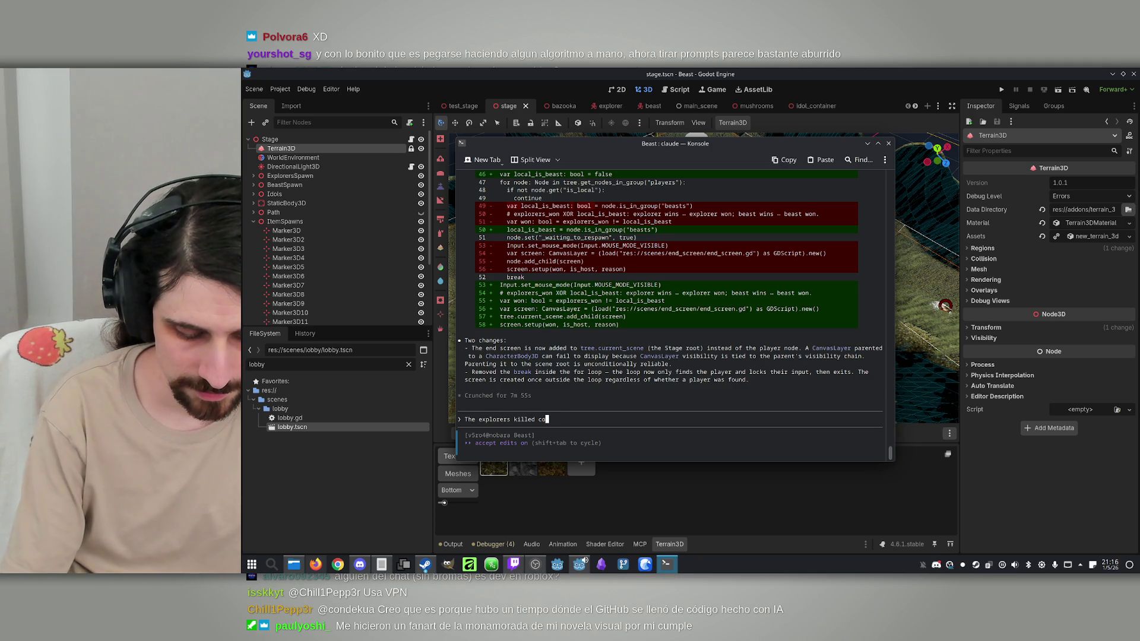
text(increase qwhe)
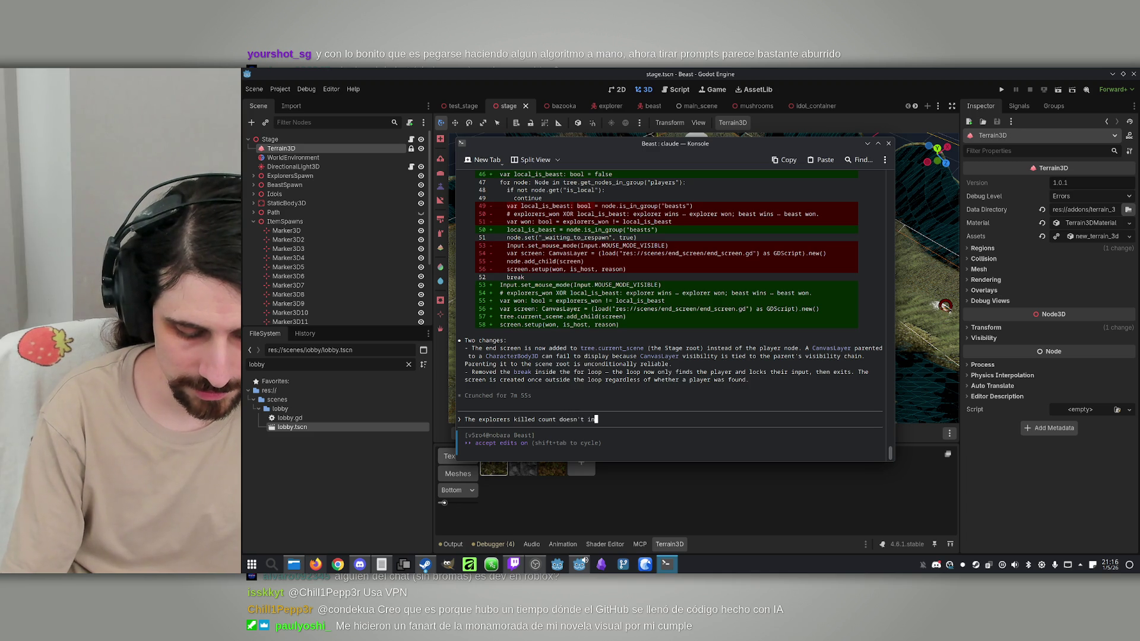
key(BackSpace)
key(BackSpace)
key(BackSpace)
text(when an explorer is k)
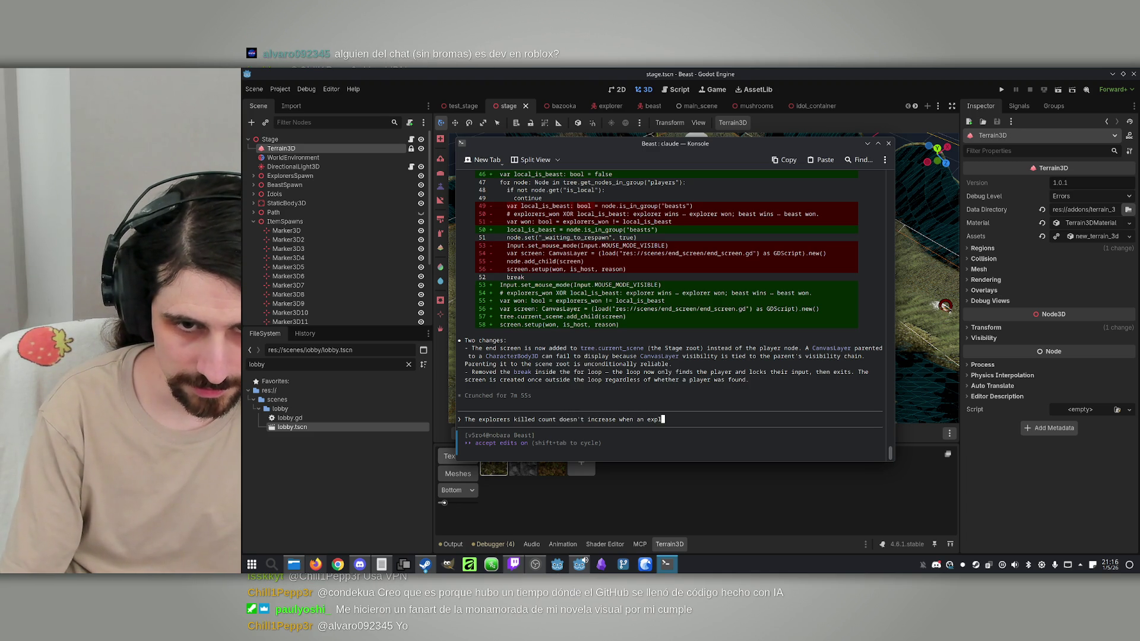
text(illed.)
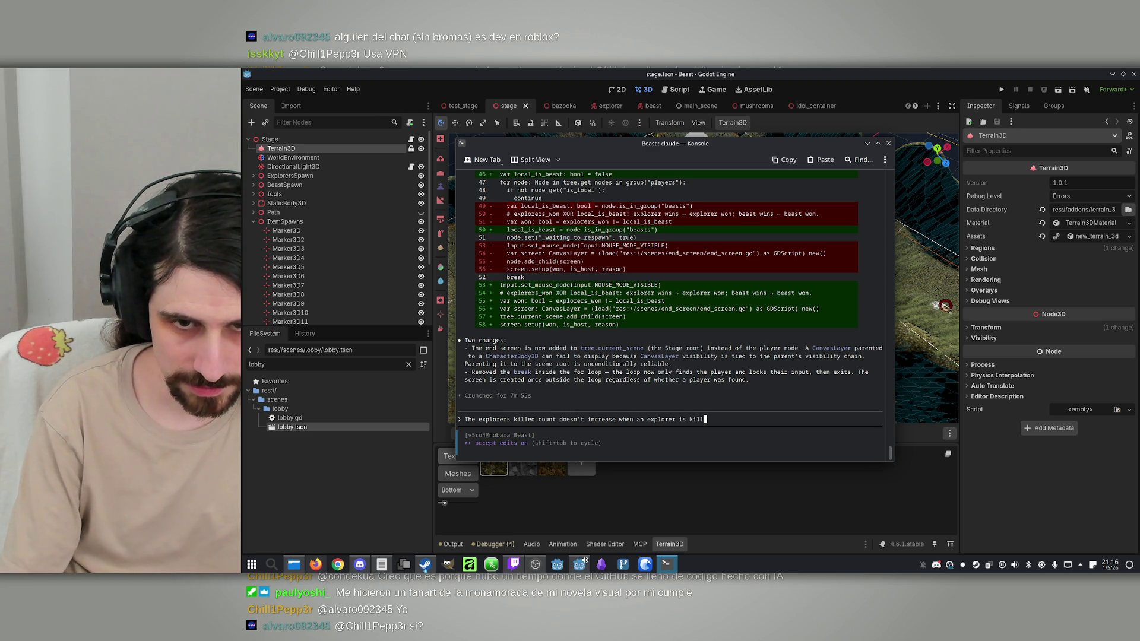
key(Return)
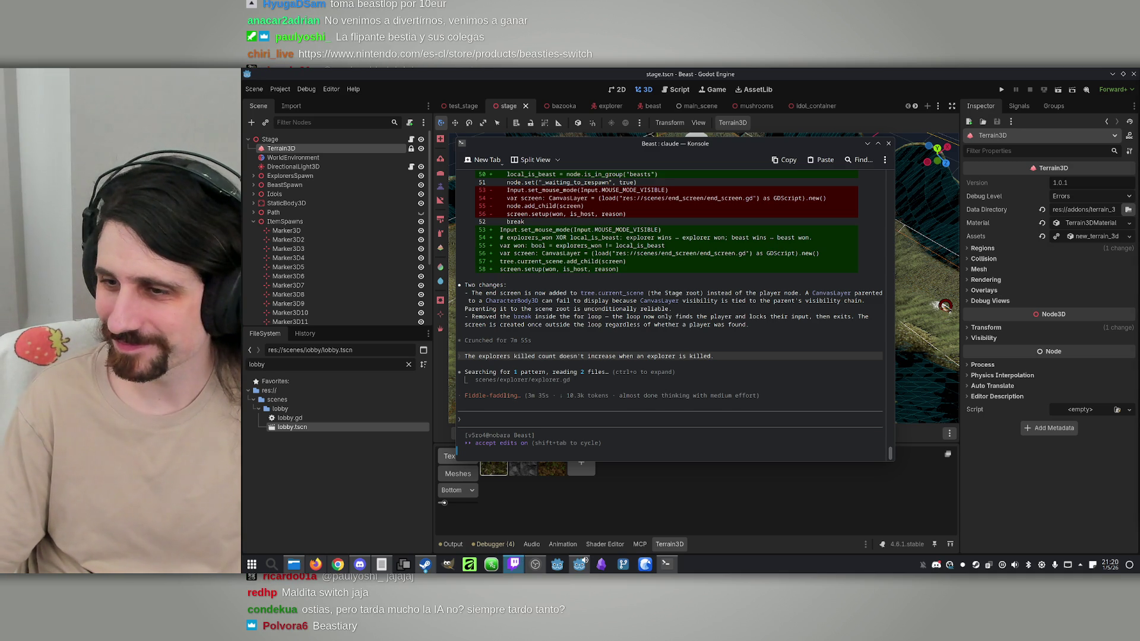
Step: Focus the terminal while Claude Code searches explorer.gd for the kill-count bug
click(675, 447)
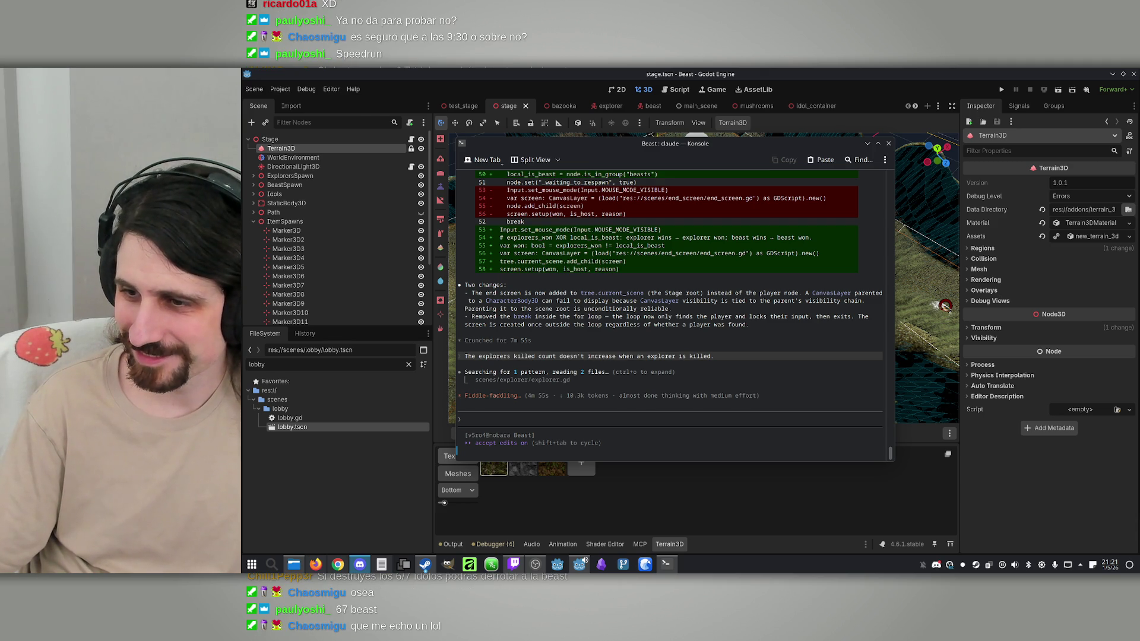
right_click(770, 397)
Step: Approve Claude's commands reading explorer.tscn and beast.tscn so it can patch _sync_respawn
click(743, 390)
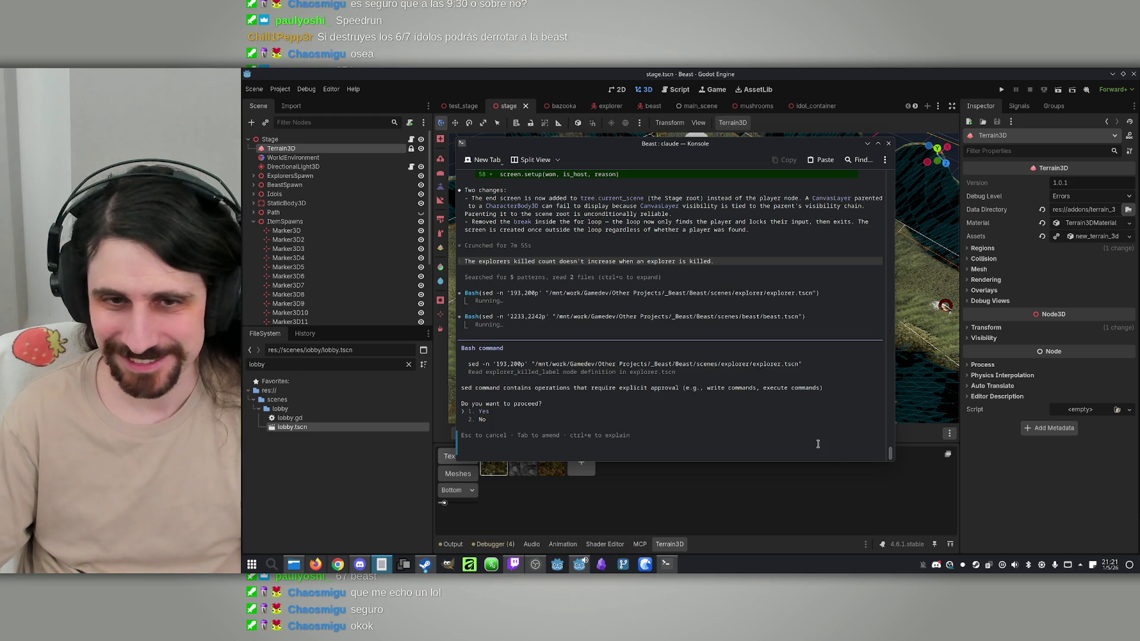
right_click(760, 411)
click(852, 395)
key(1)
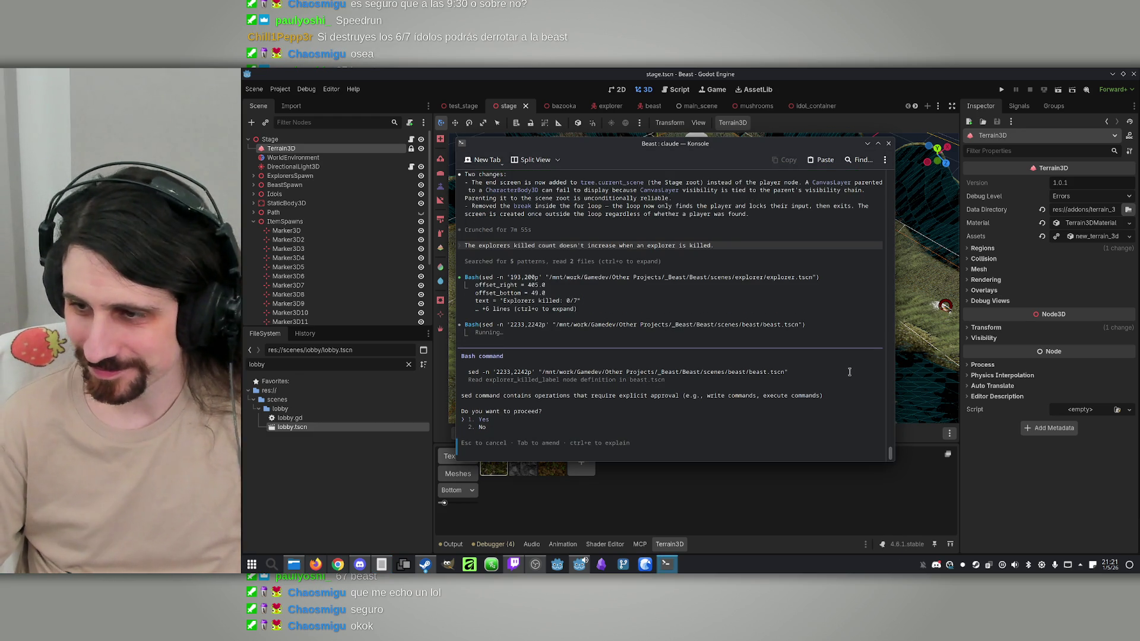
key(1)
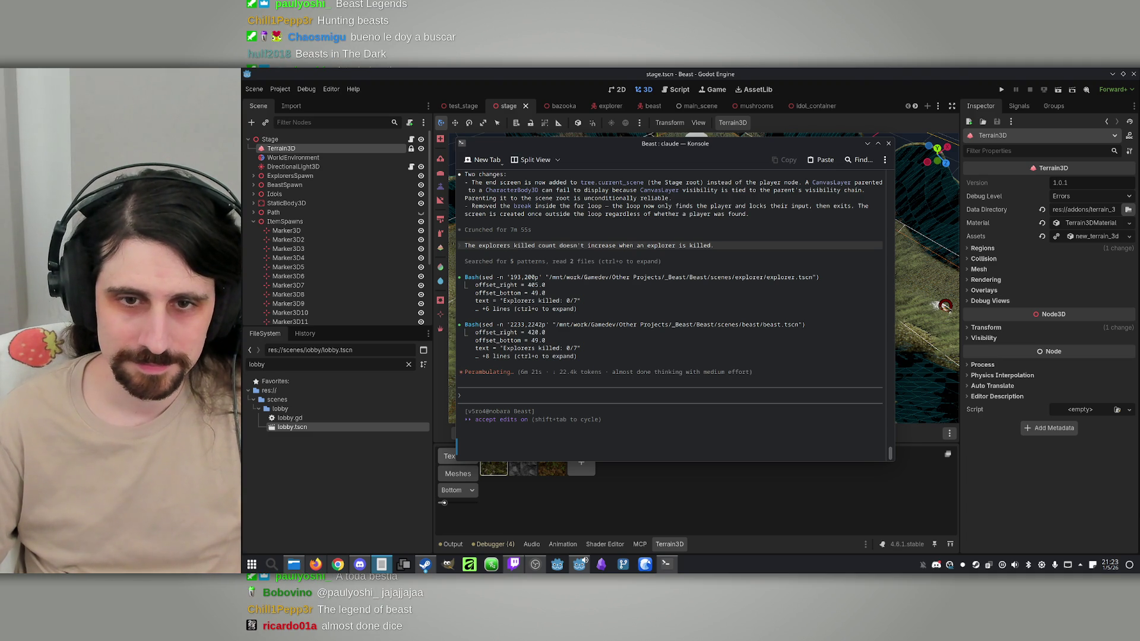
right_click(715, 343)
Step: Dismiss the context menu and let Claude finish making every peer increment the kill count
click(716, 316)
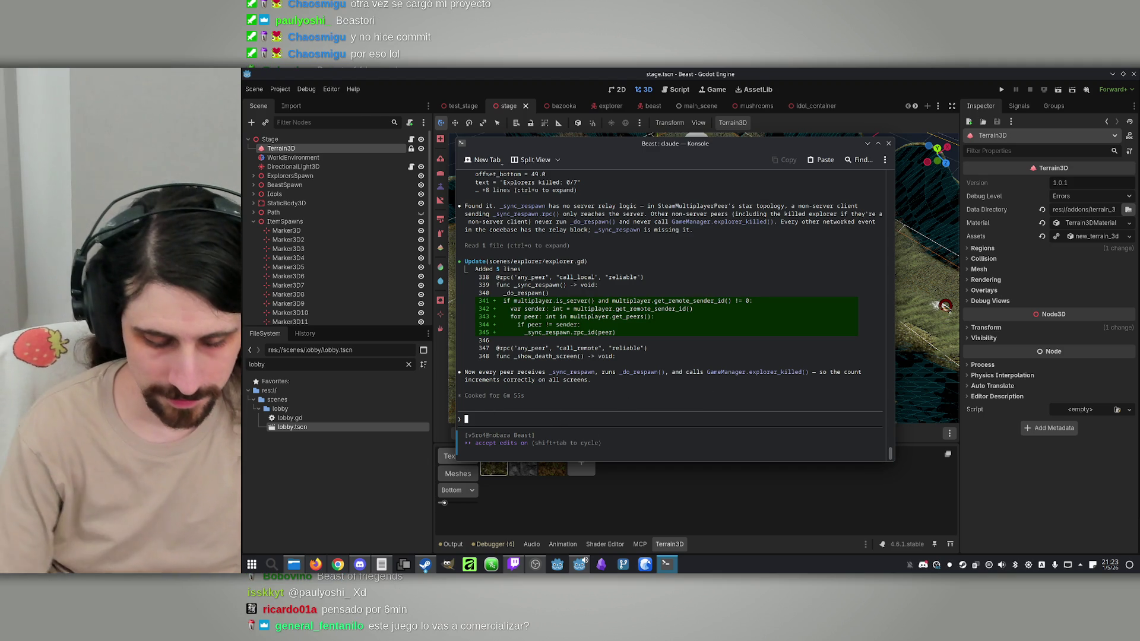
Step: Send 'The mouse doesn't work on the lobby menu.' so Claude makes the lobby cursor visible
text(The mouse doe)
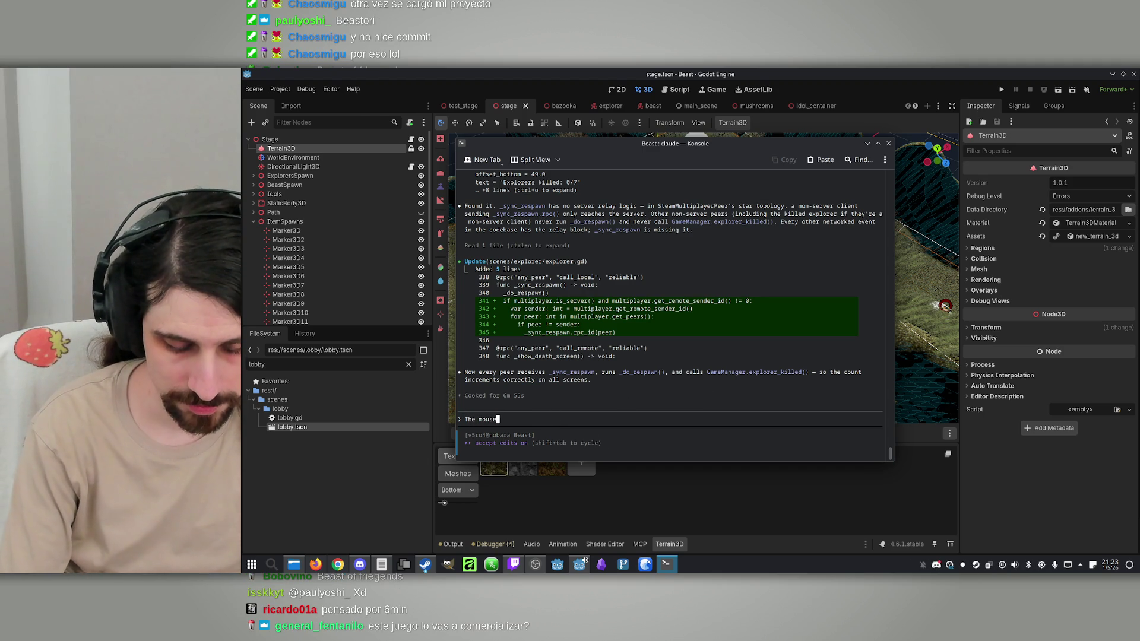
text(sn't wor)
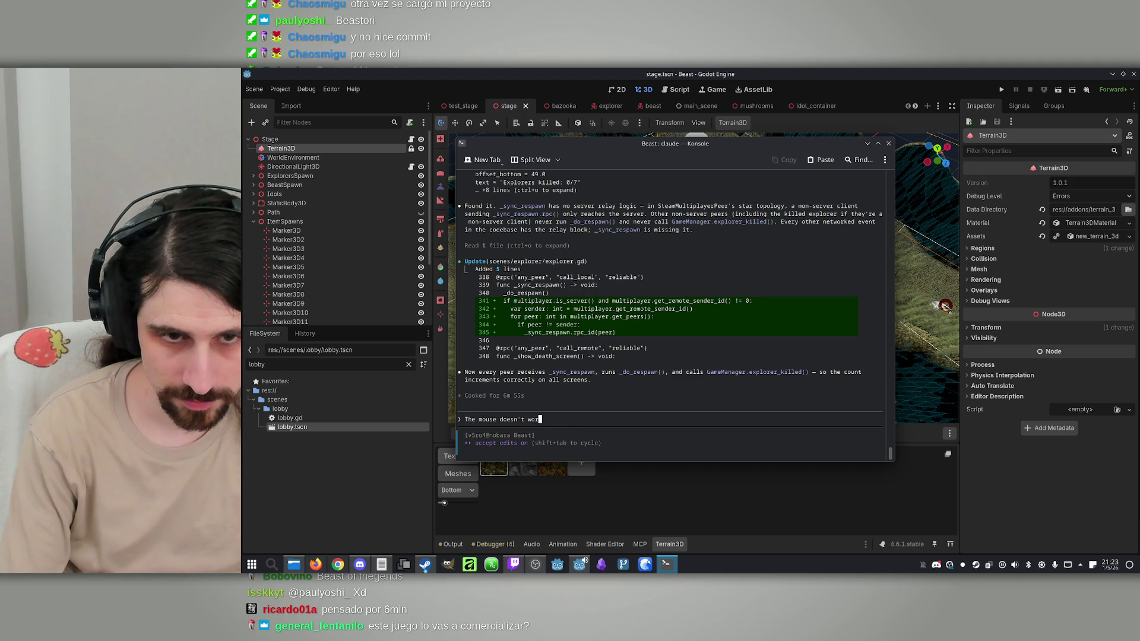
text(k on the lobby menu.)
key(Return)
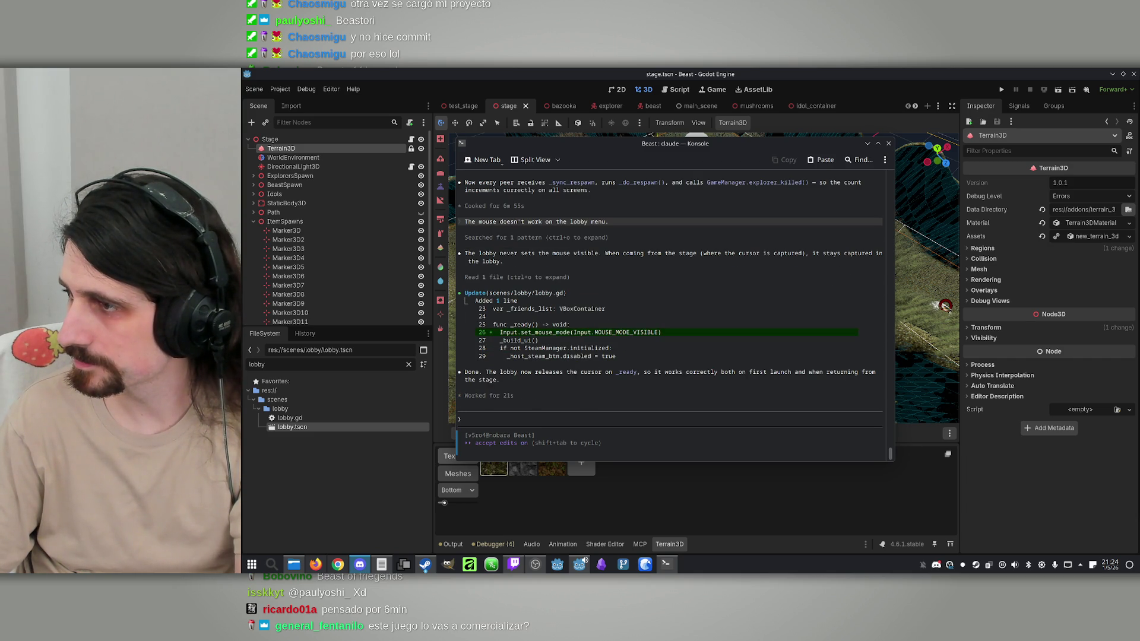
Step: Describe the constantly repeating explorer errors, paste the copied error log into the prompt, and send it
right_click(594, 395)
click(576, 418)
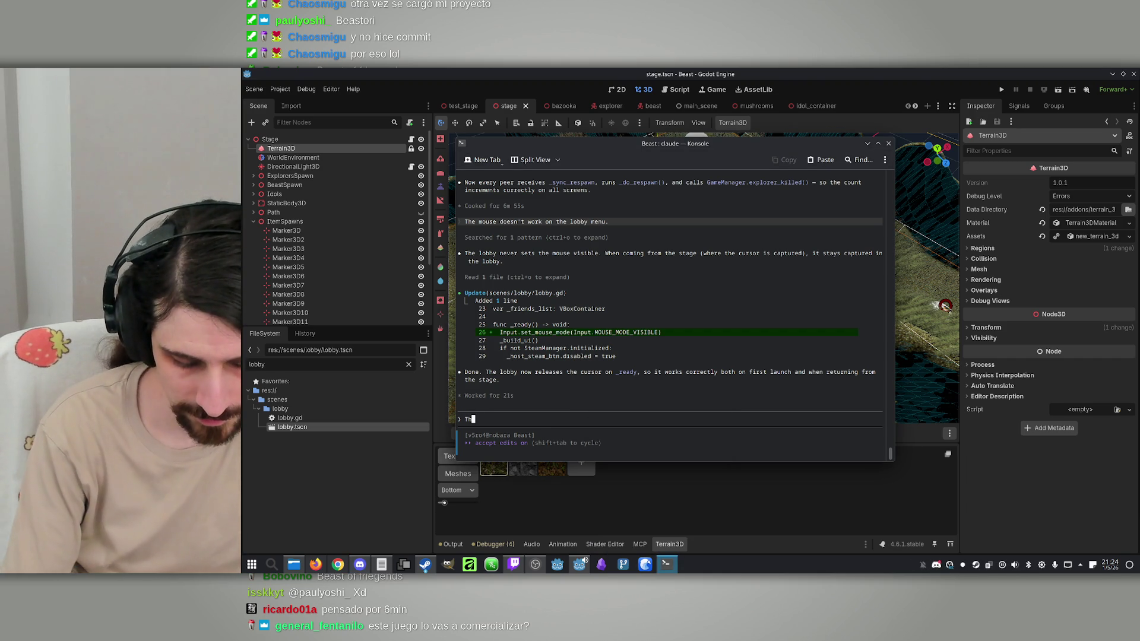
text(The explorer re)
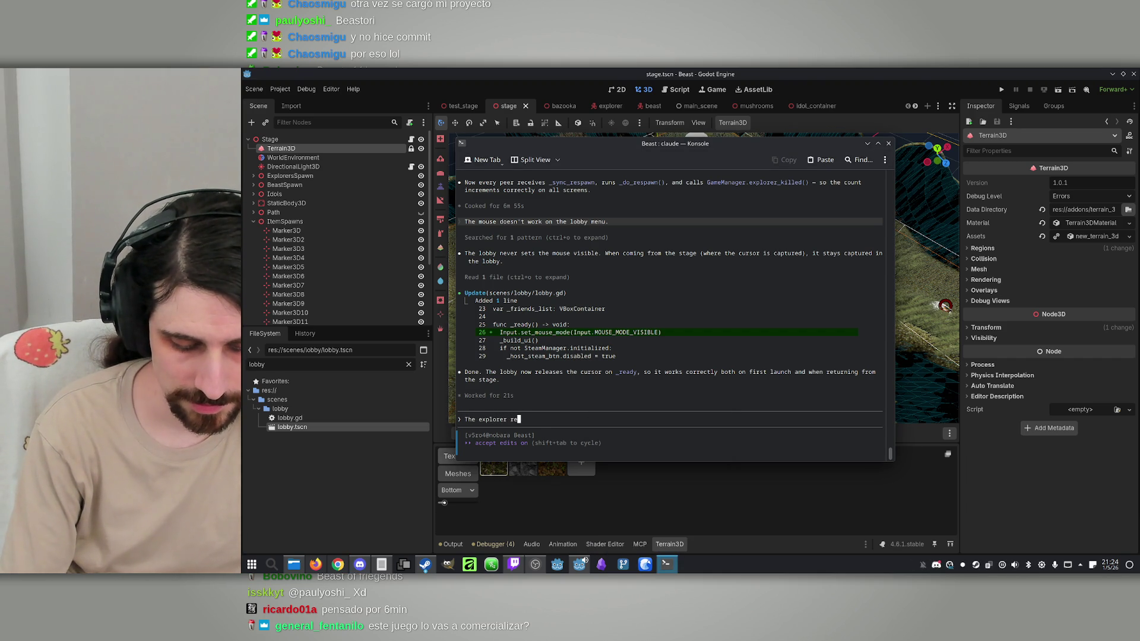
text(ports getting)
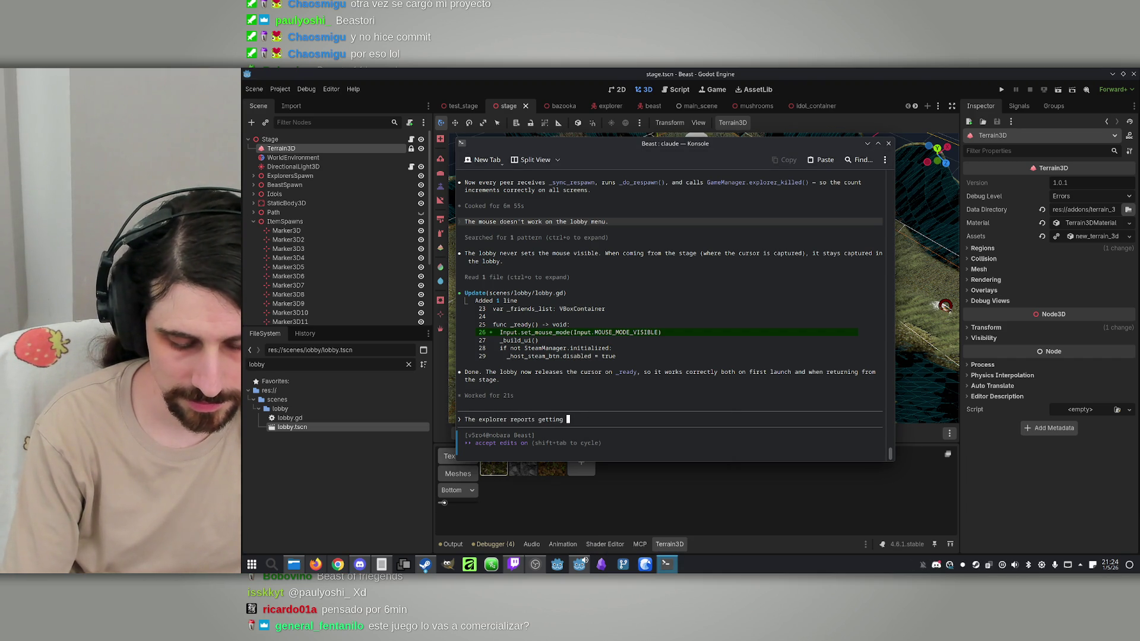
text( these errors r)
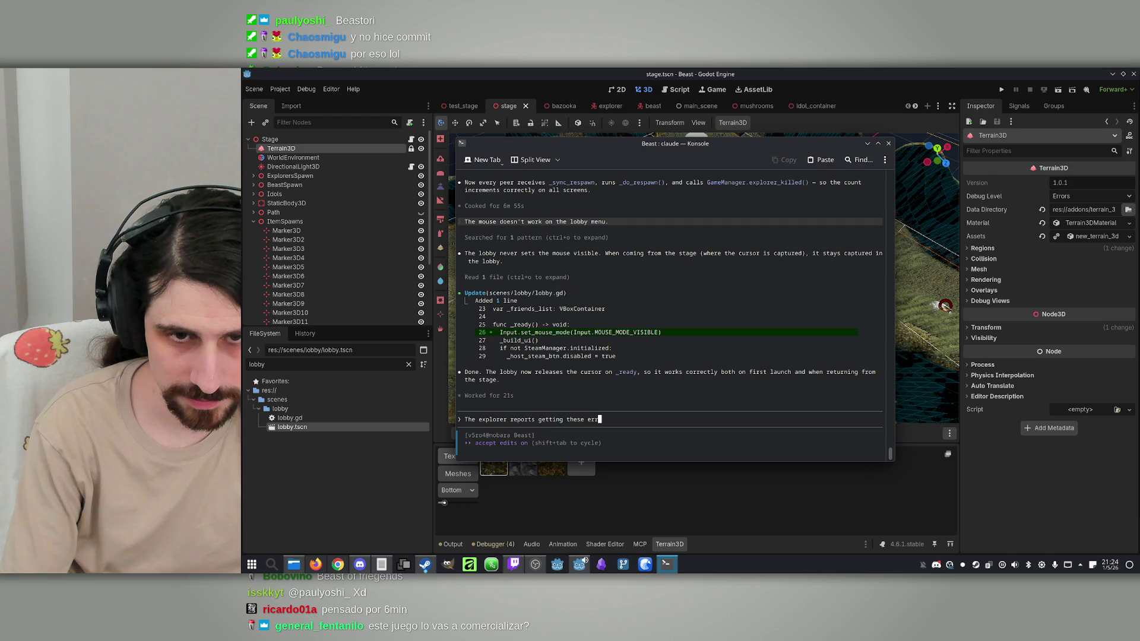
text(epe)
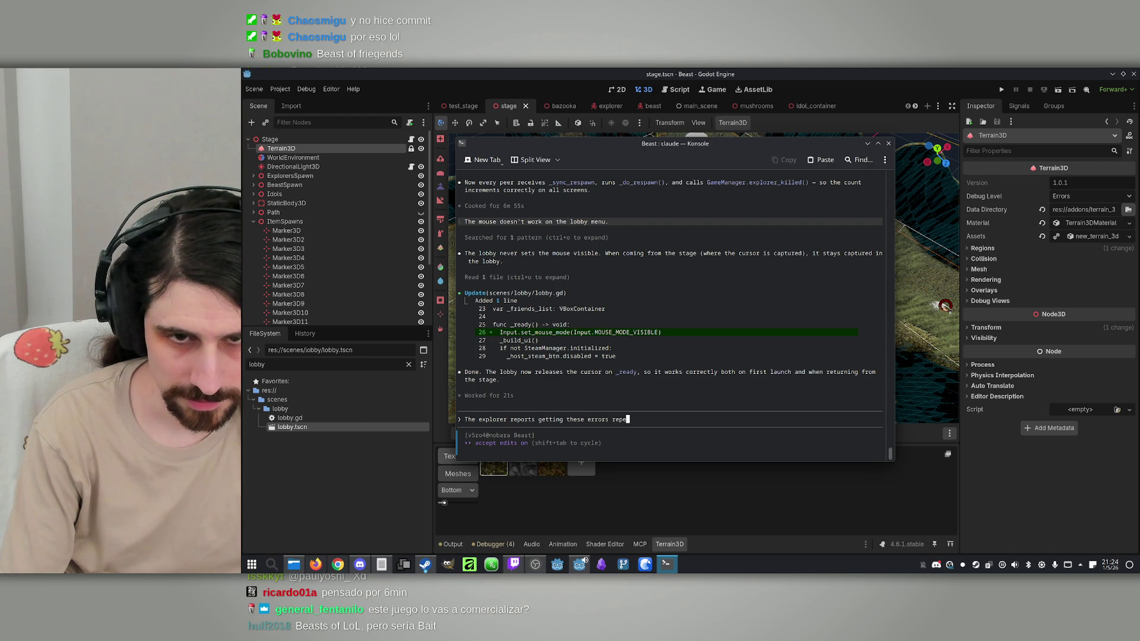
text(ating constantly. Says they might happen when pointing the f)
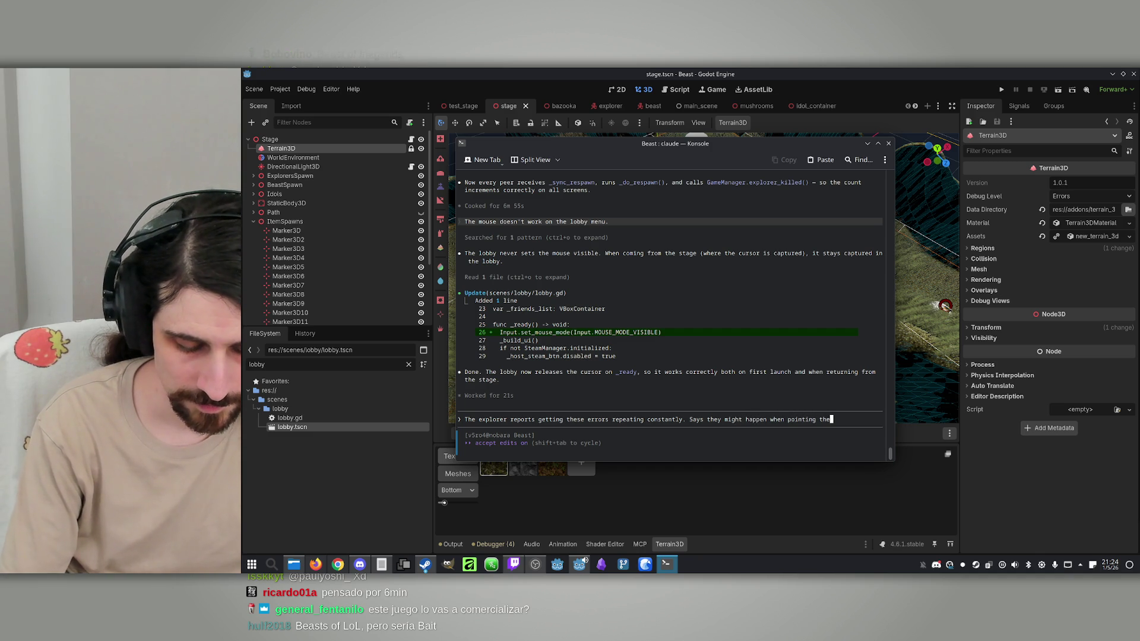
text(lashlight a)
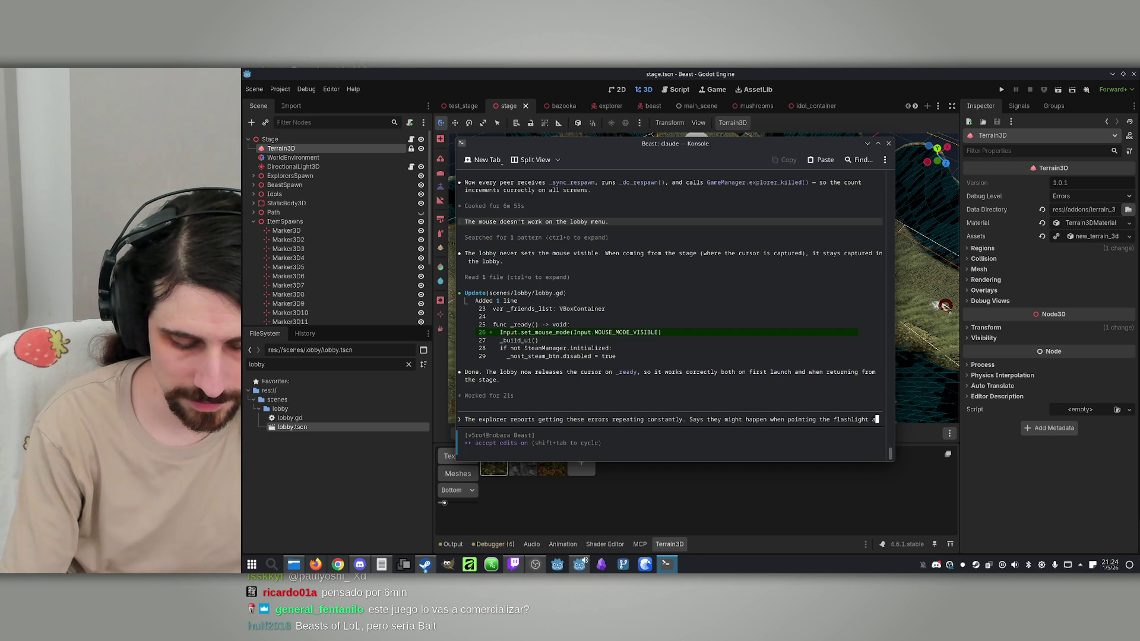
text(t the beast, but)
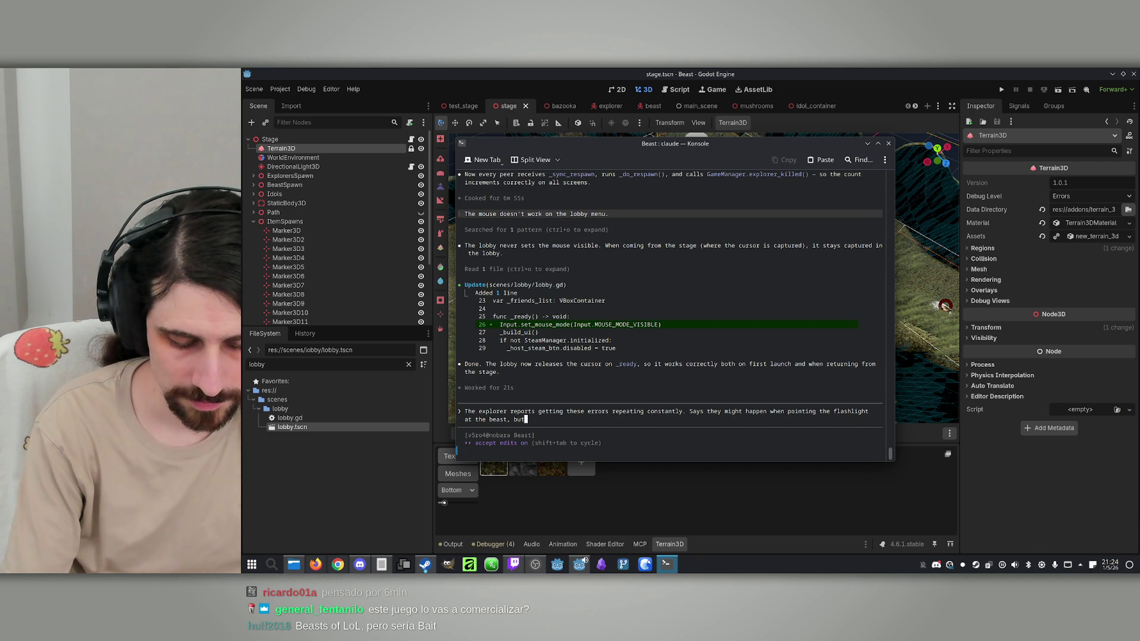
text( are not sure:)
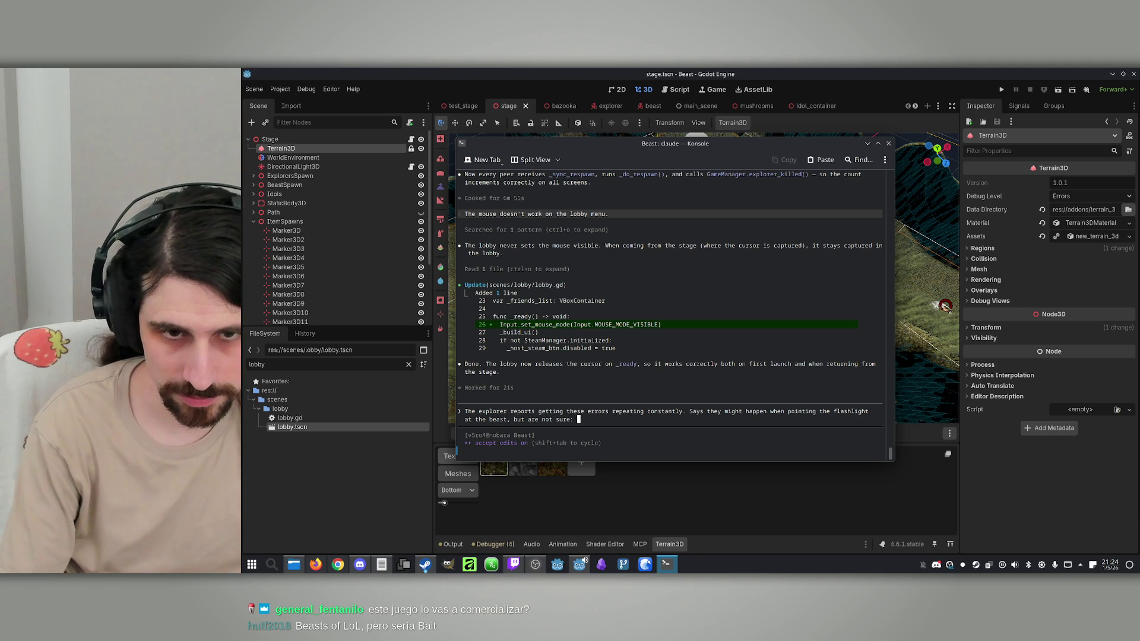
key(ctrl+v)
right_click(578, 419)
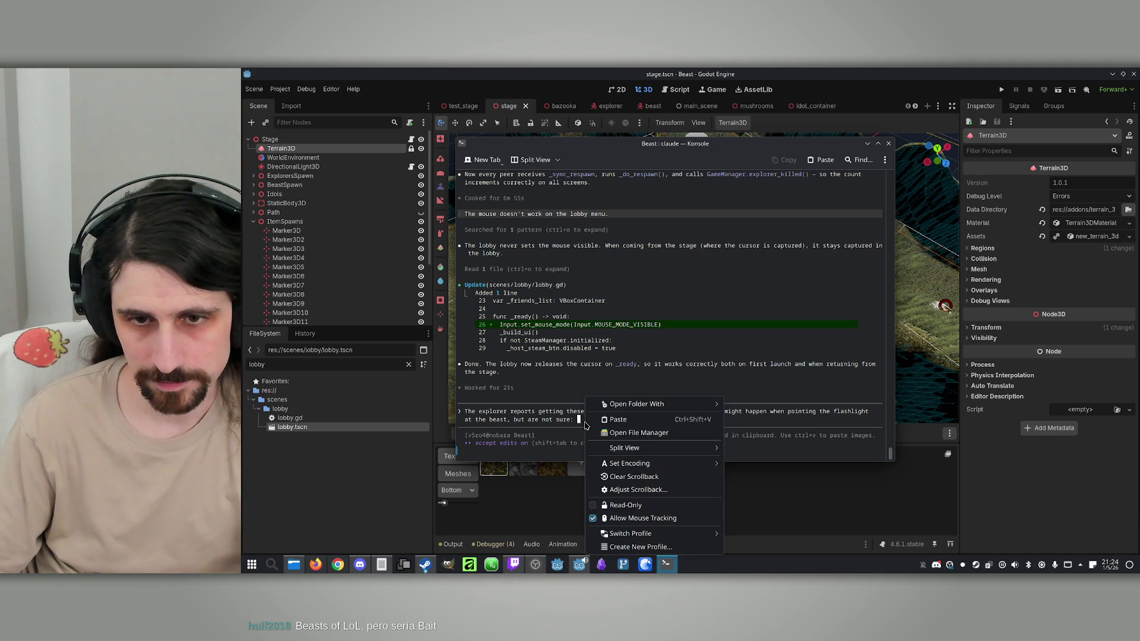
click(647, 419)
key(Return)
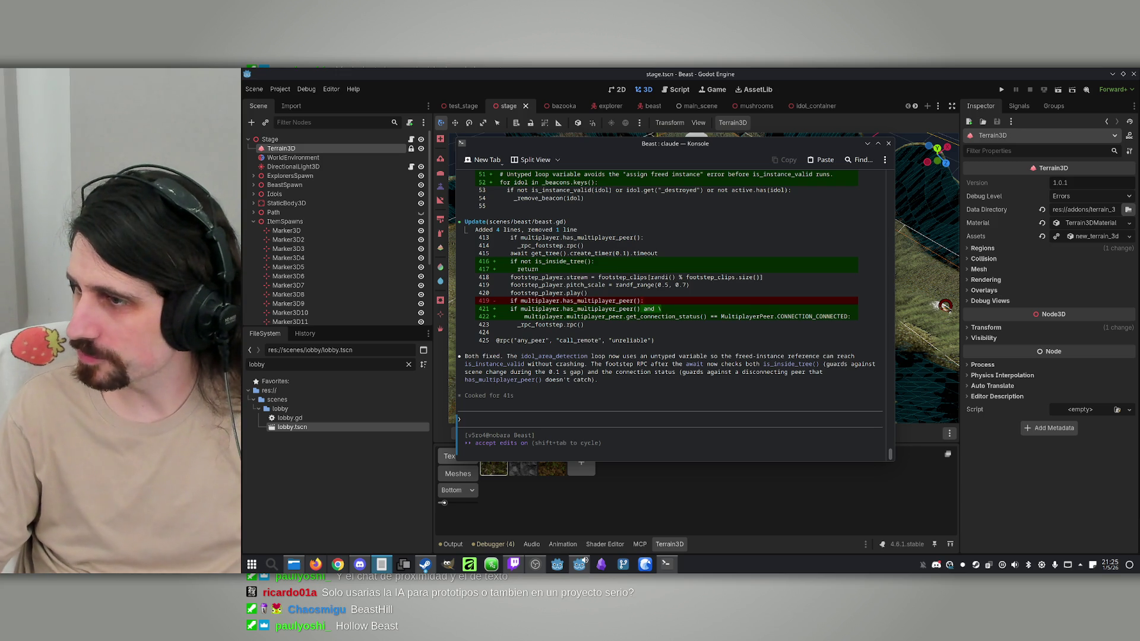
Step: Check the session cost and limits with /usage, then bring the Godot editor forward
click(626, 422)
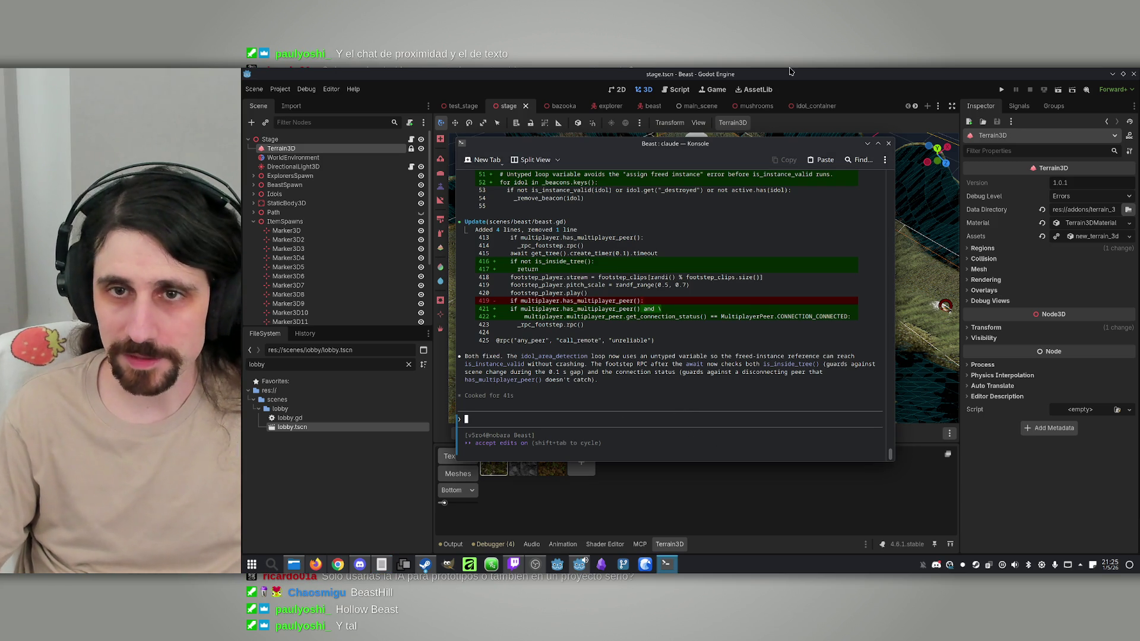
text(/usage)
key(Return)
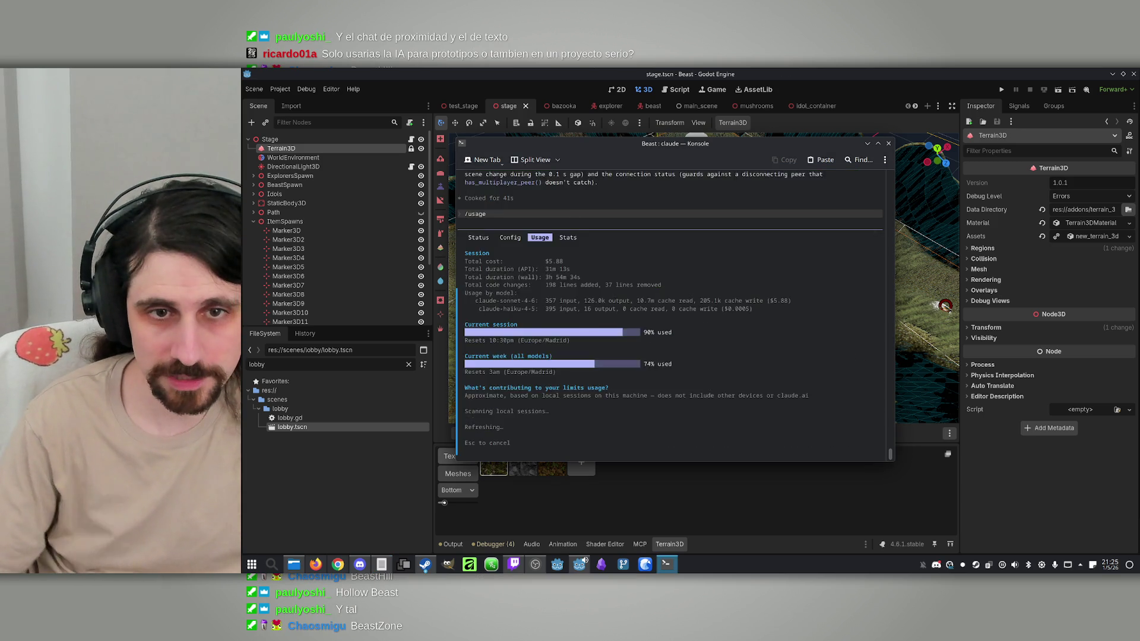
click(784, 71)
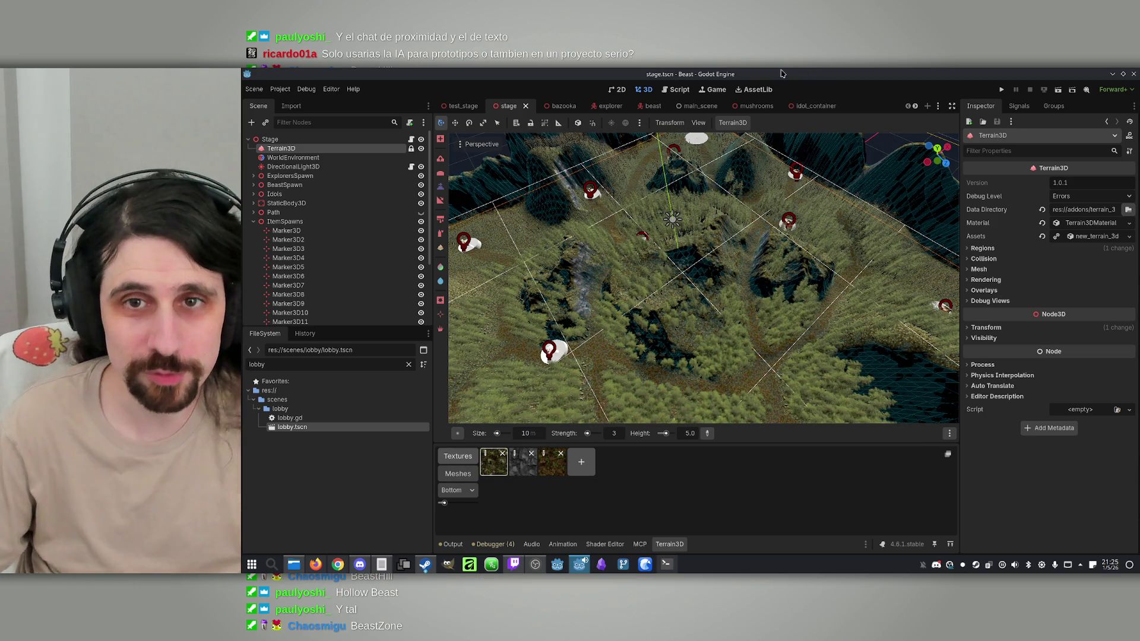
Step: Select the Terrain3D node and sculpt the canyon wall to expose more grey rock
key(w)
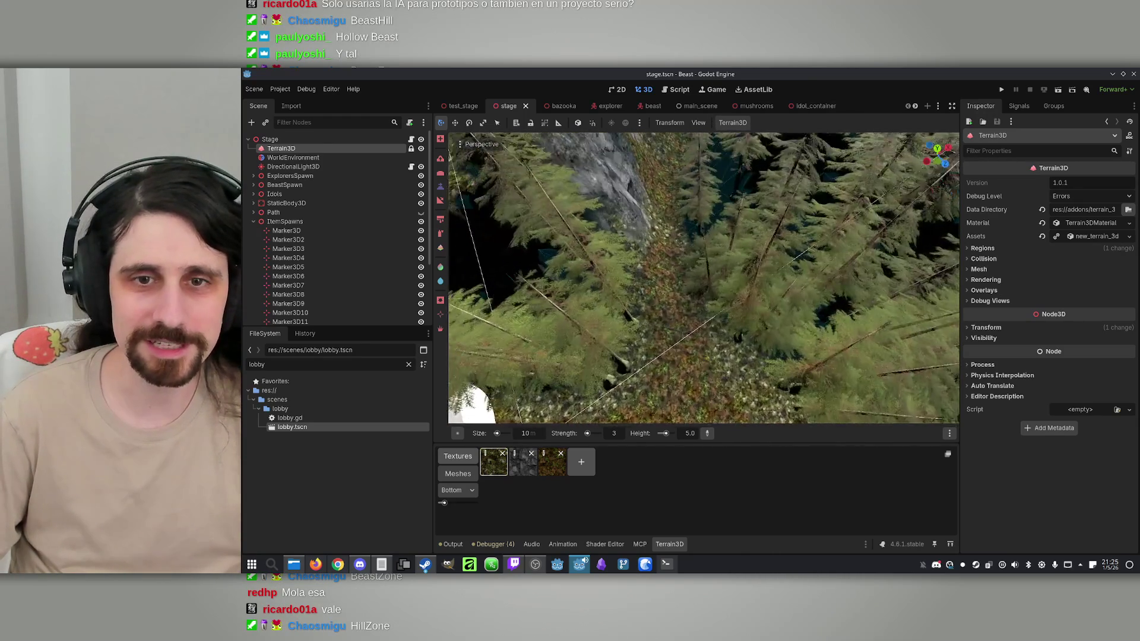
click(297, 157)
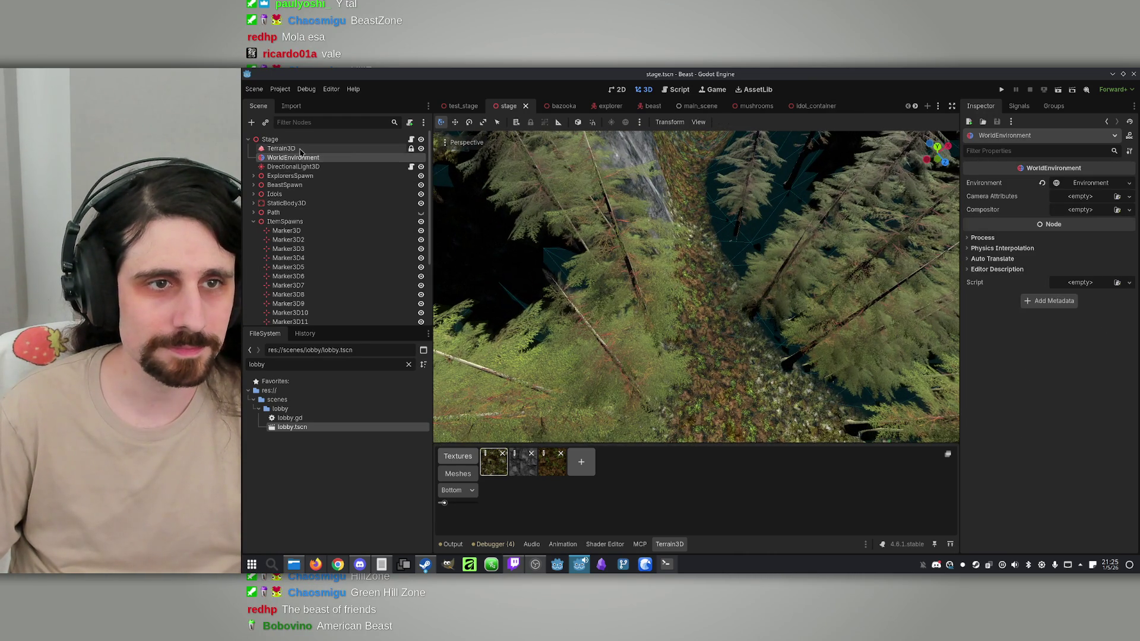
click(300, 149)
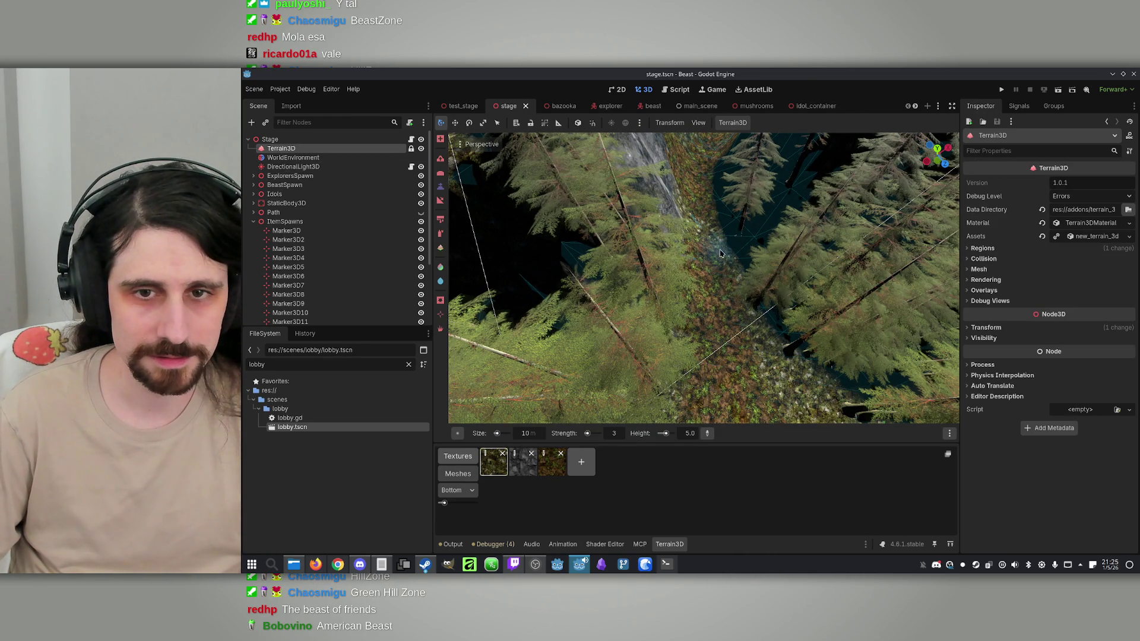
click(675, 281)
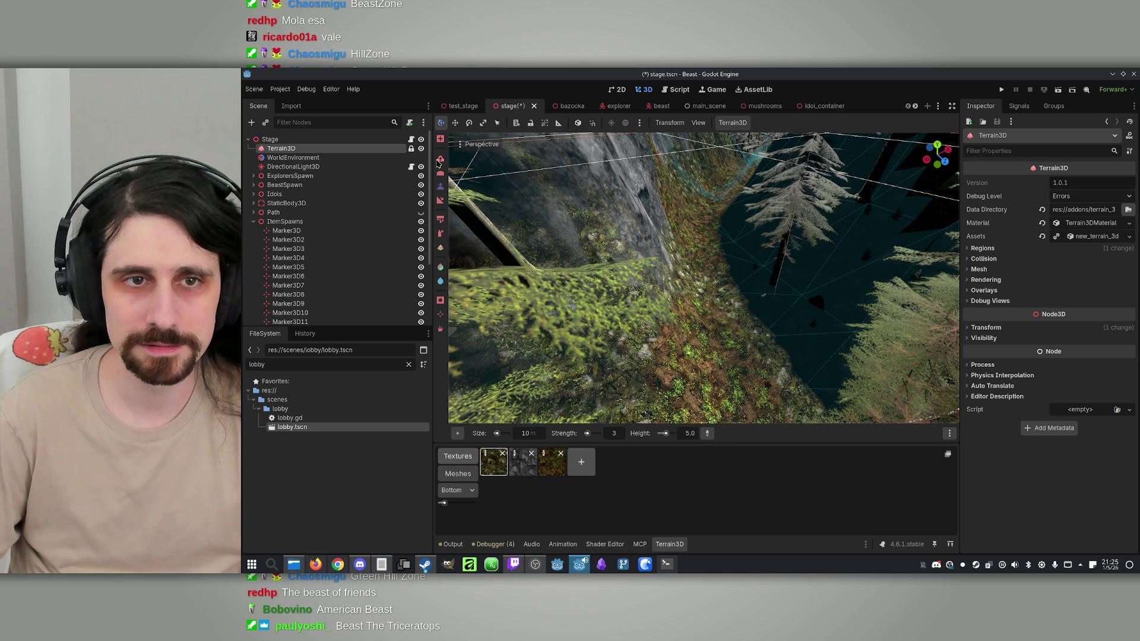
click(439, 160)
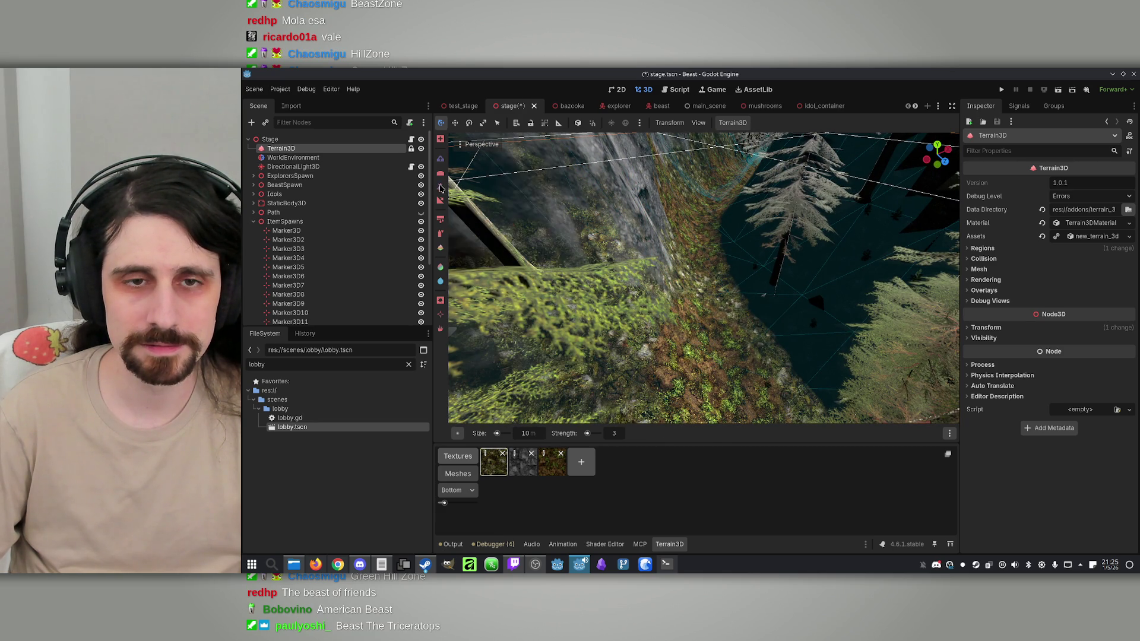
mouse_move(670, 304)
mouse_down()
mouse_move(657, 290)
mouse_move(649, 324)
mouse_up()
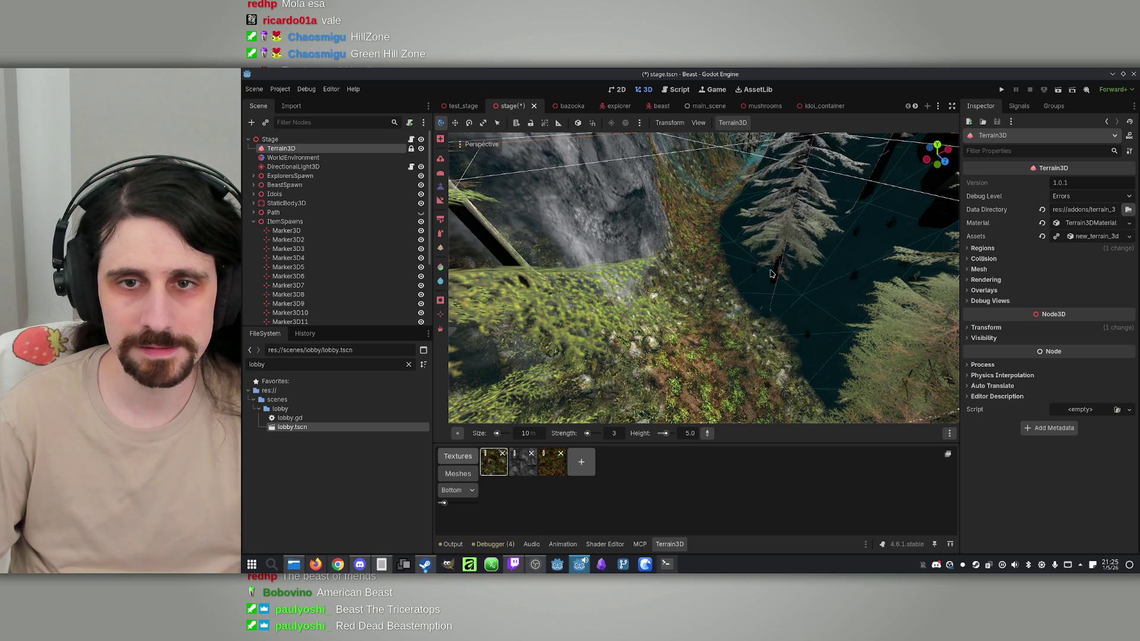
Step: Try the slope tool, return to height sculpting, and zoom in on the forest canyon
key(t)
scroll(684, 337, up, 10)
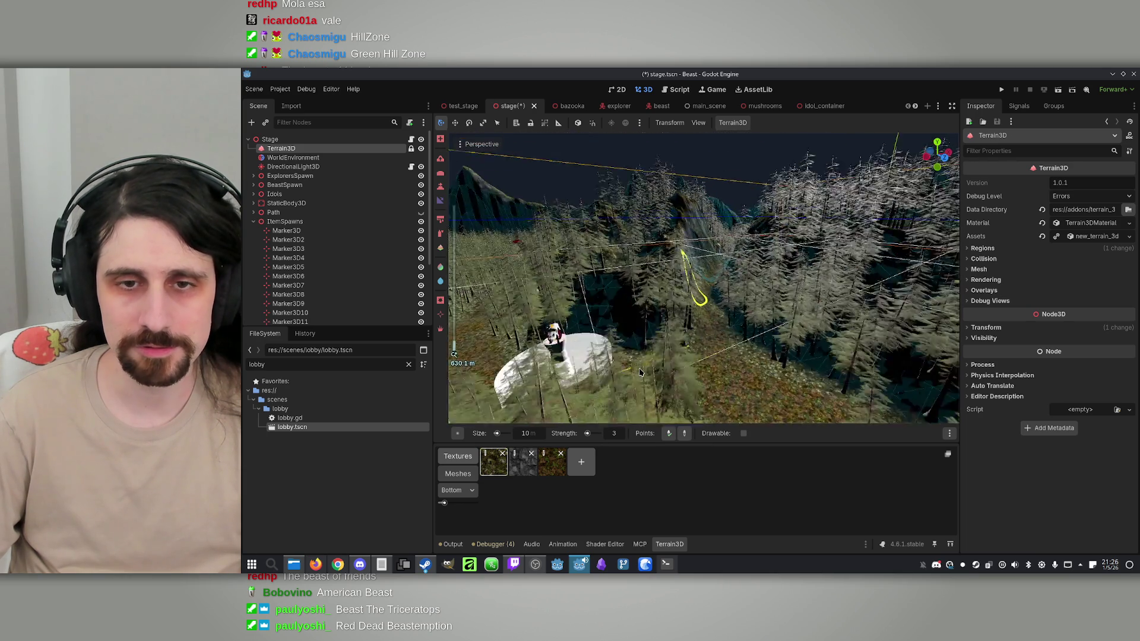
scroll(682, 345, down, 10)
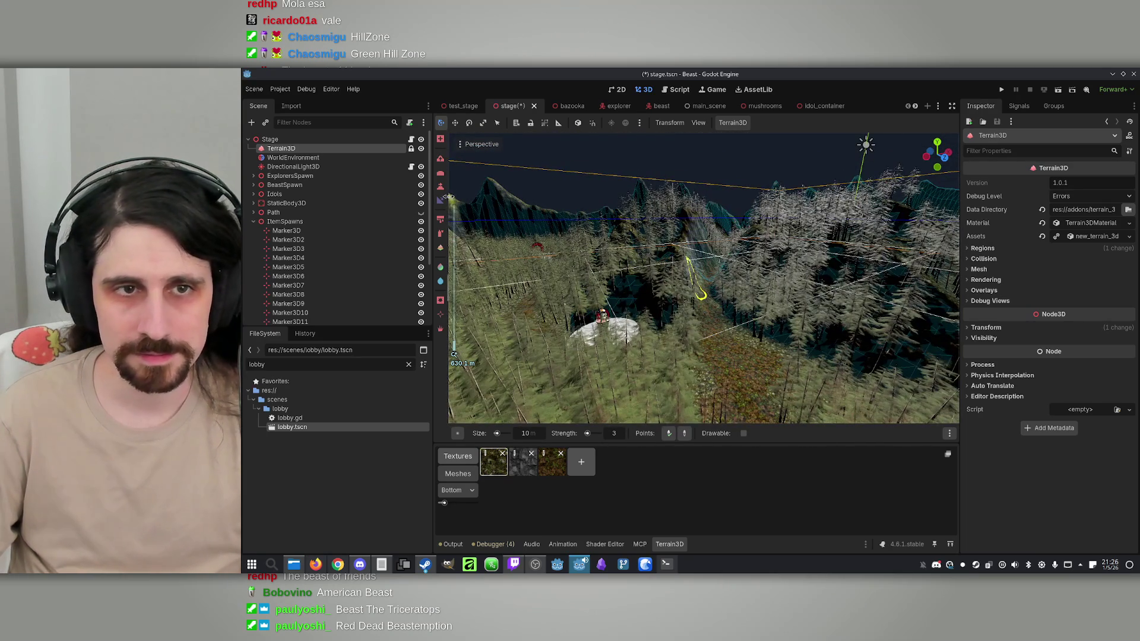
click(439, 175)
click(441, 187)
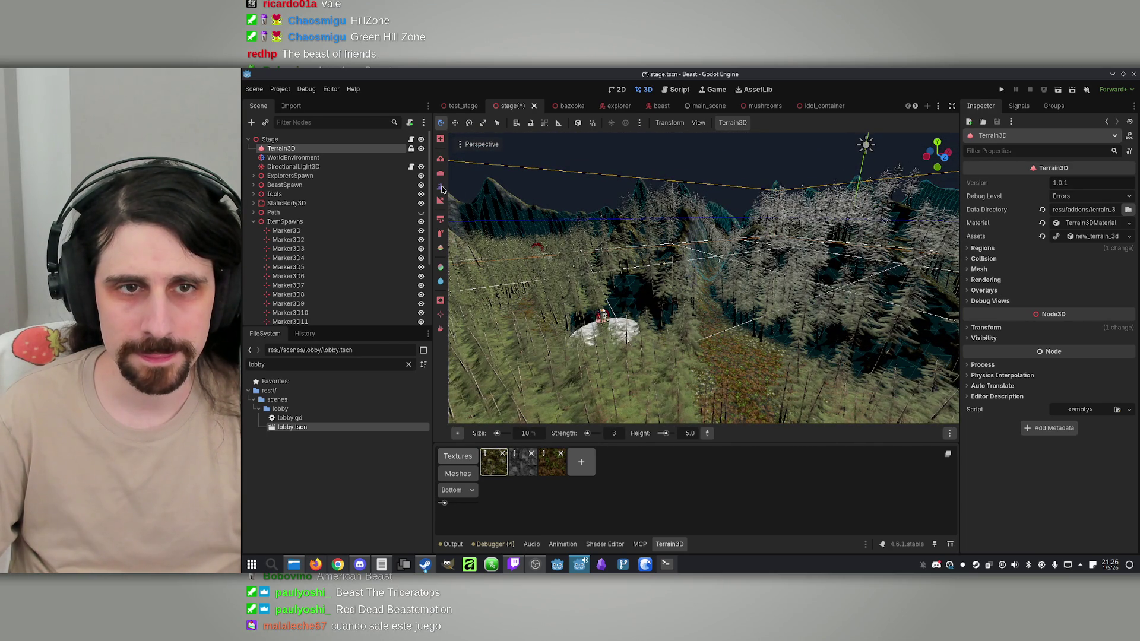
scroll(689, 333, up, 10)
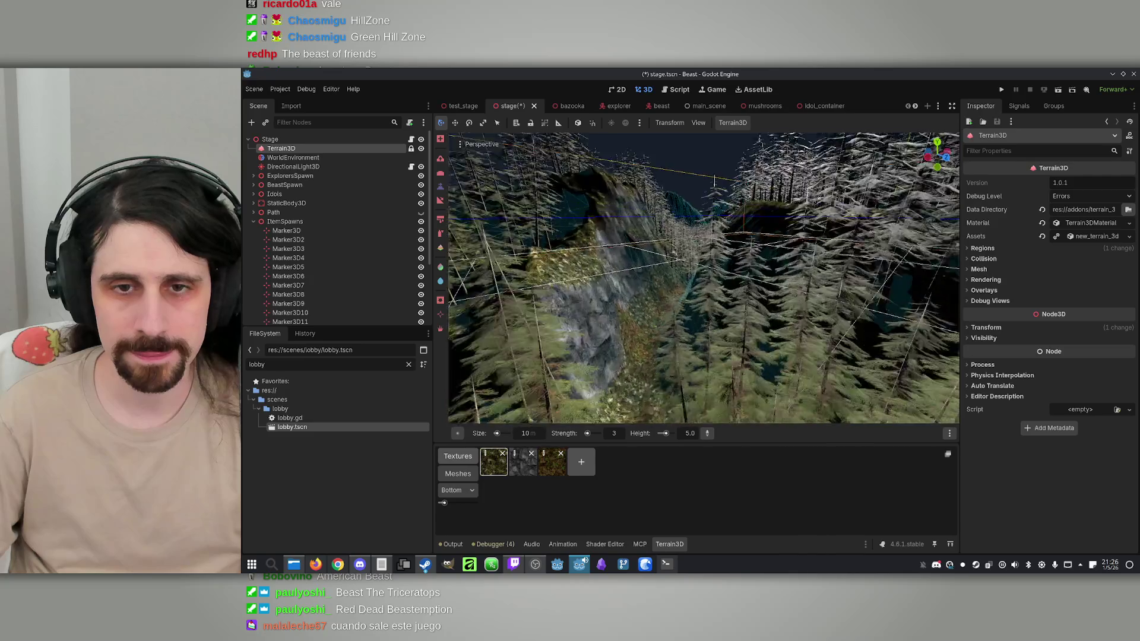
scroll(695, 320, up, 5)
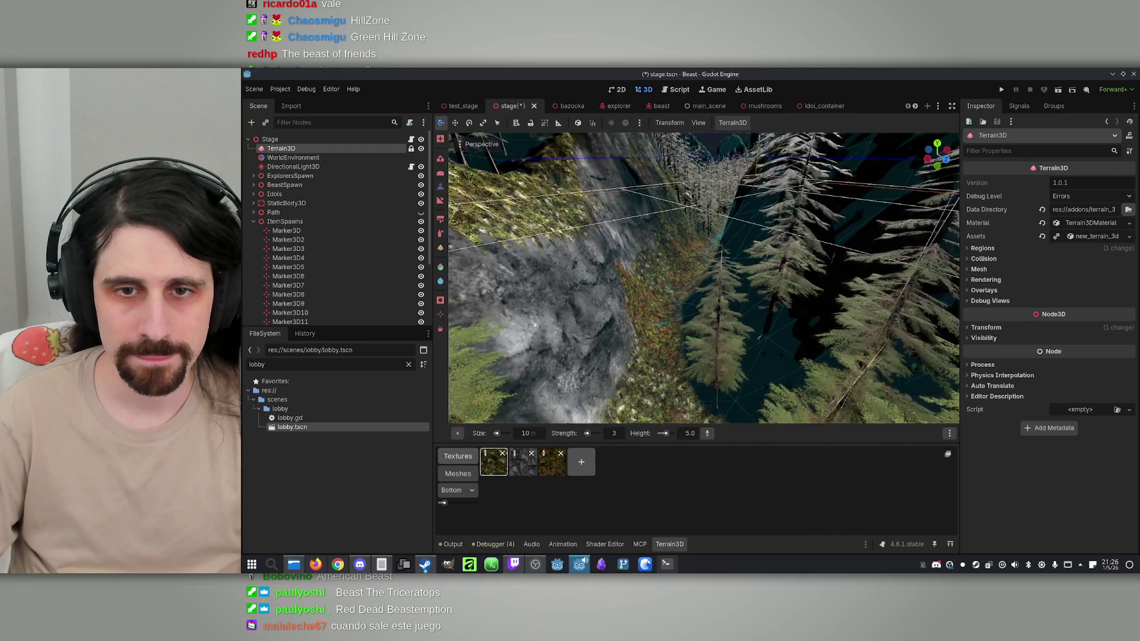